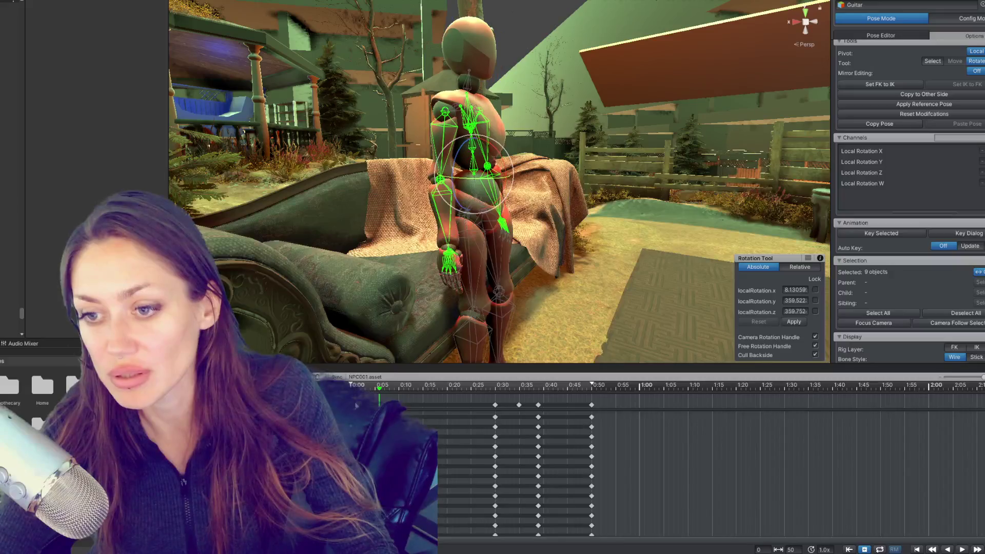
# - Shift the final keyframe column from 0:49 to about 0:41 and play back the timing
pyautogui.moveTo(380, 389)
pyautogui.mouseDown()
pyautogui.moveTo(588, 389)
pyautogui.moveTo(476, 388)
pyautogui.moveTo(539, 388)
pyautogui.mouseUp()
pyautogui.click(592, 405)
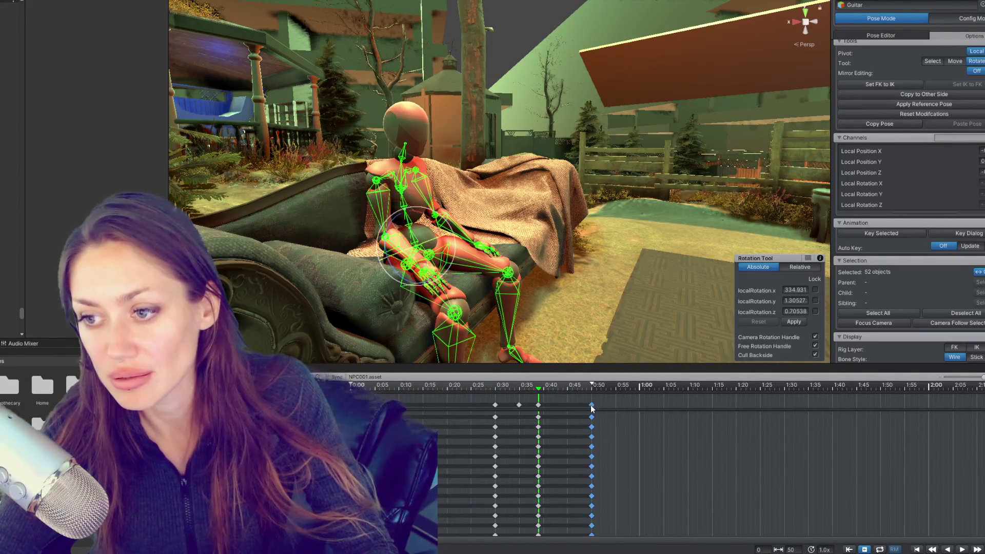
pyautogui.moveTo(591, 405)
pyautogui.mouseDown()
pyautogui.moveTo(543, 404)
pyautogui.moveTo(554, 407)
pyautogui.mouseUp()
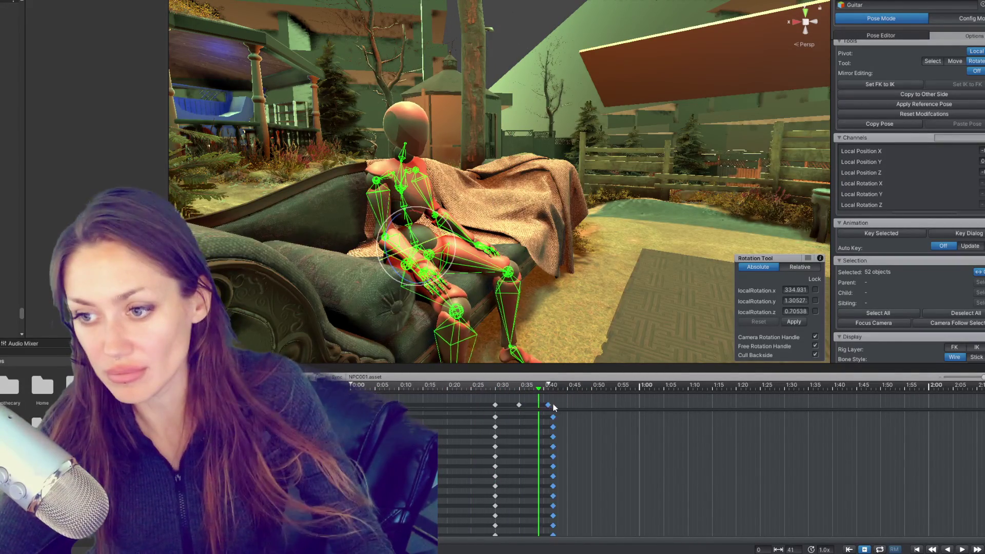
pyautogui.click(523, 405)
pyautogui.press('space')
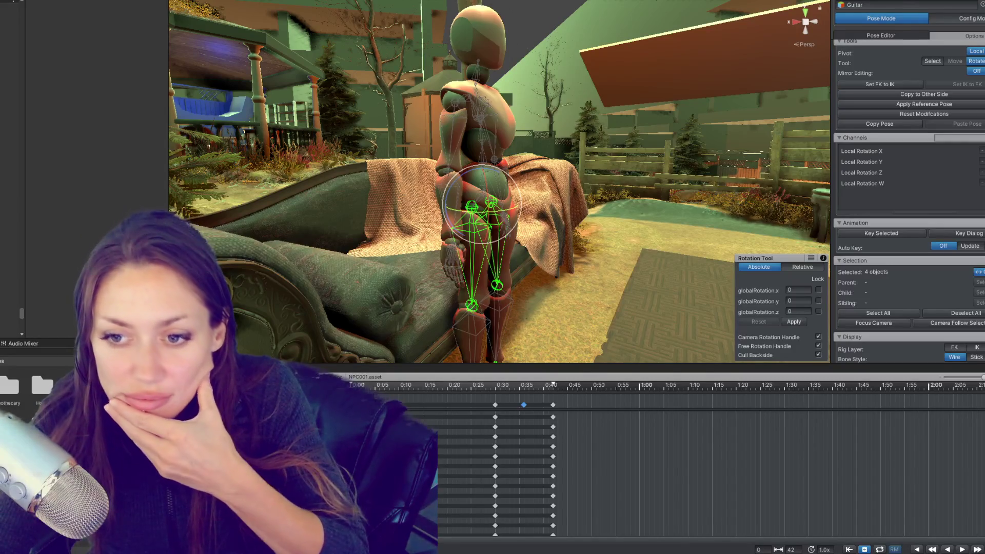
# - Clear the bone selection and duplicate the current clip under the name PickingUpGuitar
pyautogui.click(336, 374)
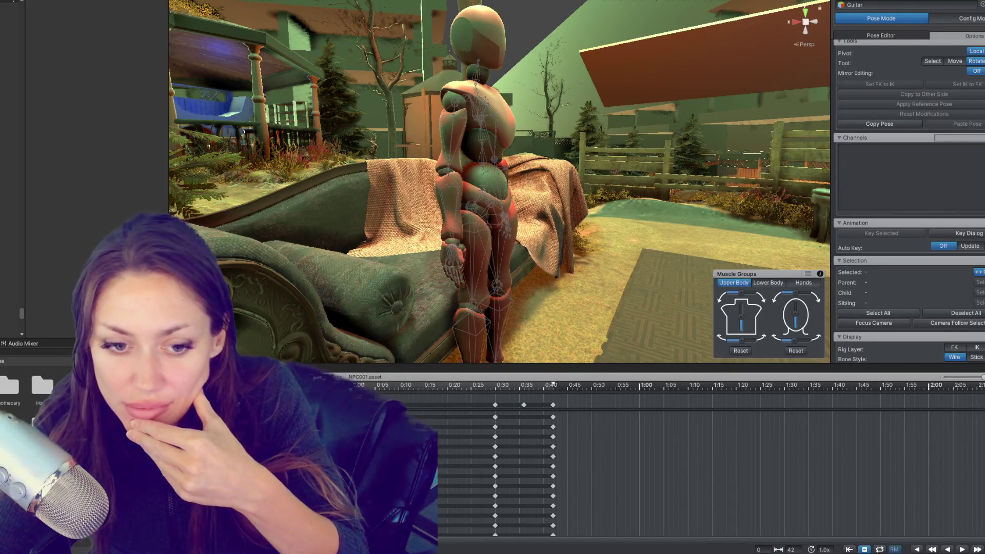
pyautogui.click(306, 354)
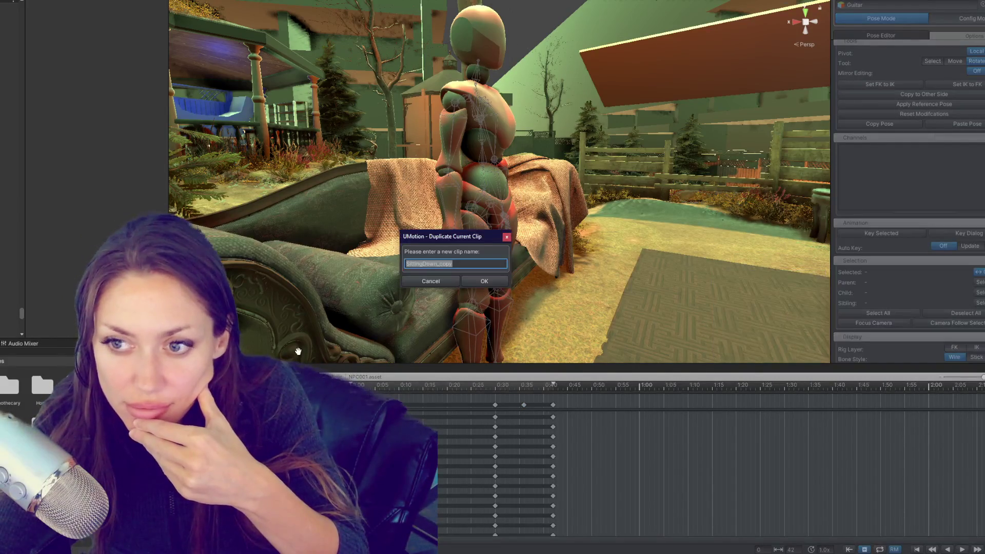
pyautogui.write('Pck')
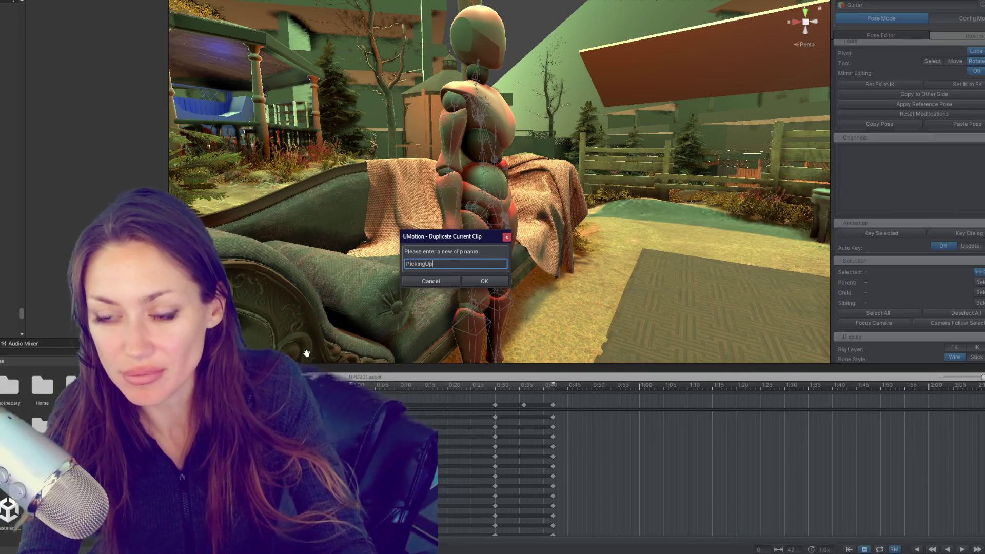
pyautogui.write('r')
pyautogui.press('Return')
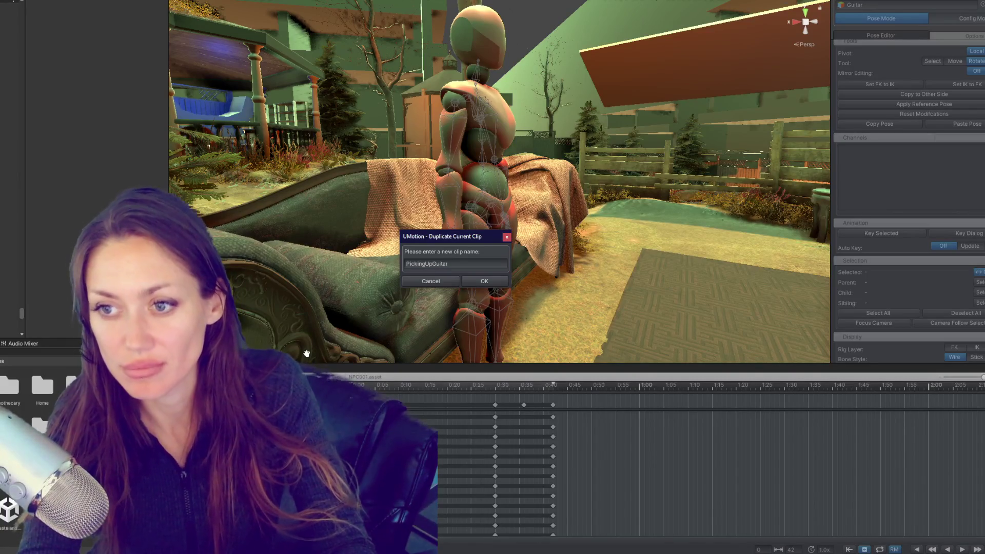
pyautogui.click(490, 283)
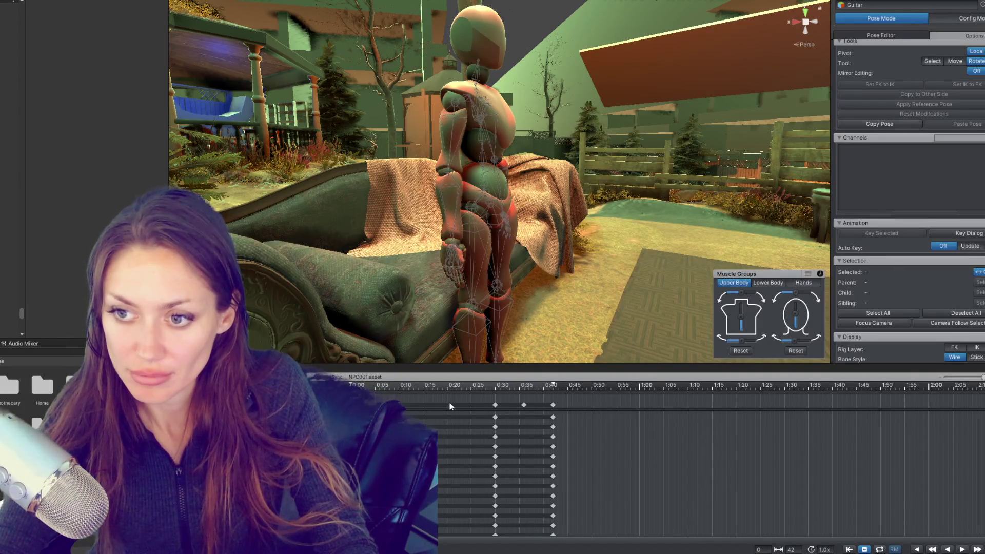
# - Select all bones and delete every key in the PickingUpGuitar timeline
pyautogui.click(494, 405)
pyautogui.moveTo(487, 401); pyautogui.dragTo(560, 408)
pyautogui.press('Delete')
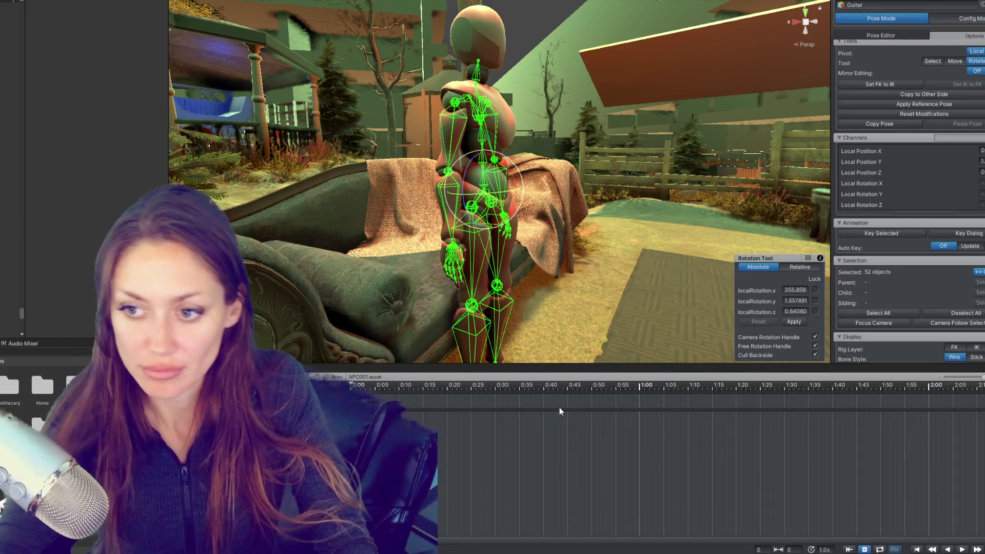
# - Key all bones at the new time and rotate the right arm outward, then scrub to preview
pyautogui.click(405, 389)
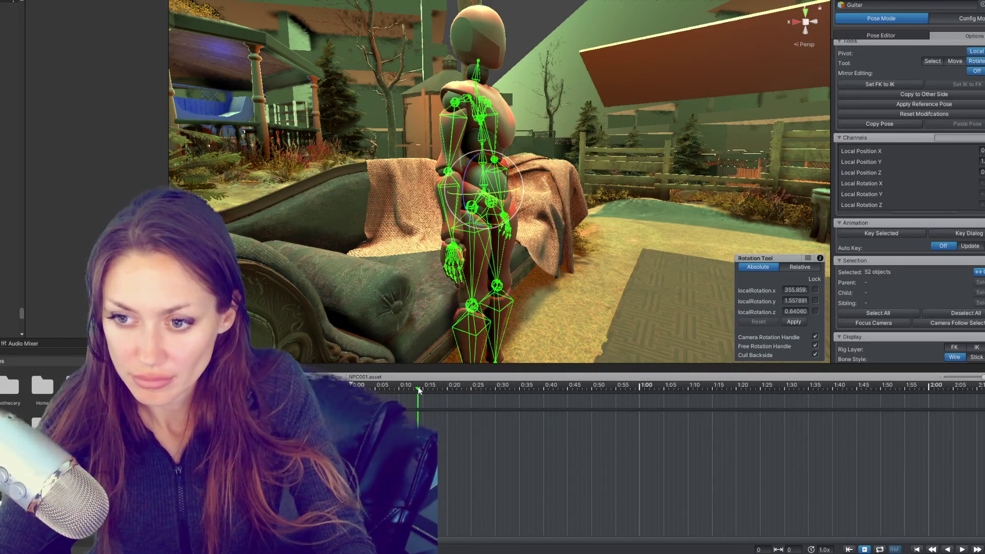
pyautogui.press('k')
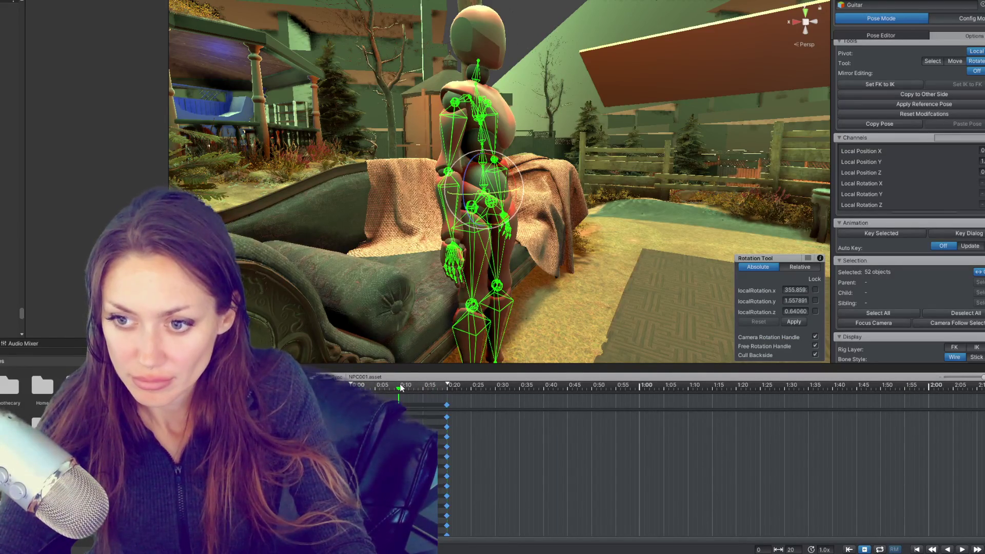
pyautogui.click(524, 175)
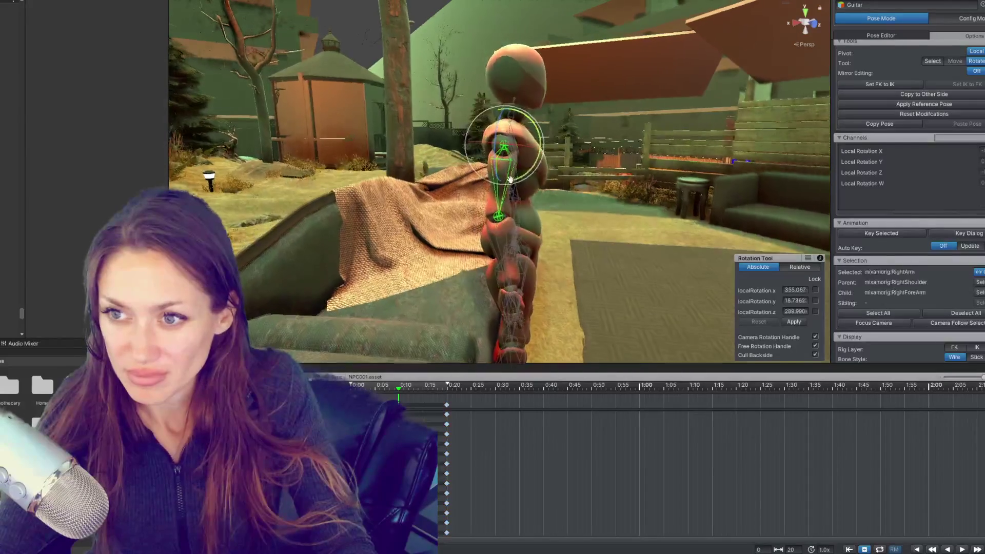
pyautogui.moveTo(523, 174); pyautogui.dragTo(556, 200)
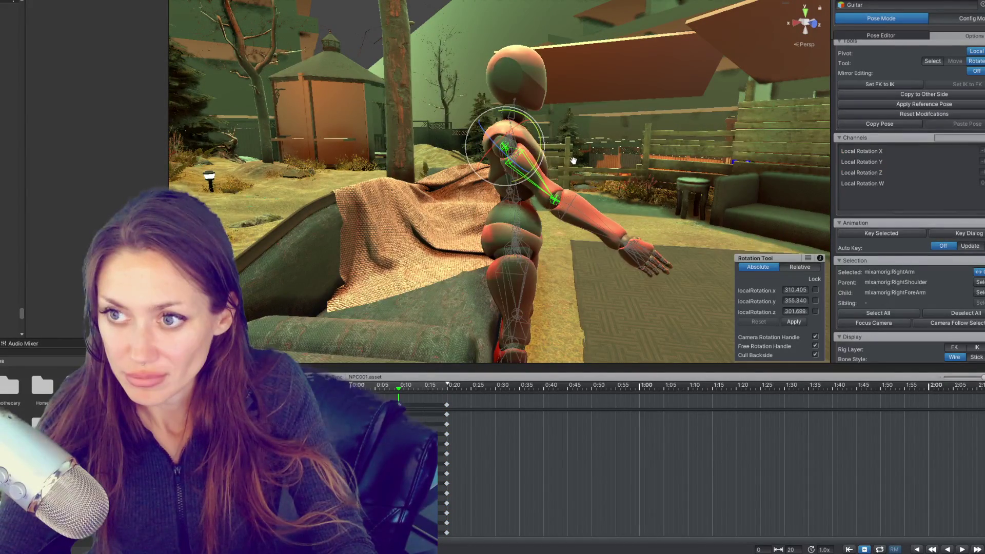
pyautogui.moveTo(442, 385)
pyautogui.mouseDown()
pyautogui.moveTo(329, 382)
pyautogui.moveTo(426, 375)
pyautogui.moveTo(398, 377)
pyautogui.moveTo(408, 388)
pyautogui.mouseUp()
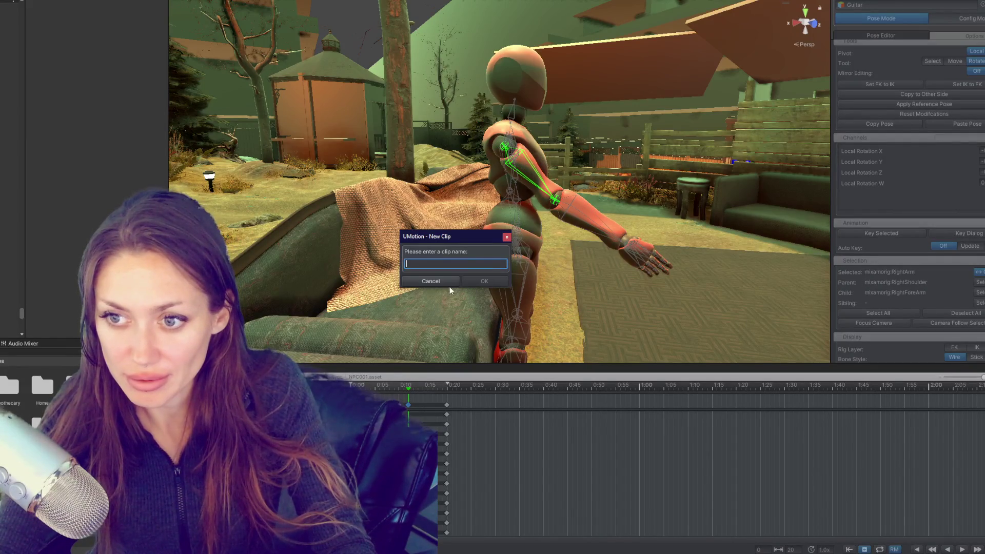
# - Dismiss the New Clip prompt and duplicate PickingUpGuitar as a clip named PuttingDownGuitar
pyautogui.click(431, 281)
pyautogui.click(310, 377)
pyautogui.click(328, 410)
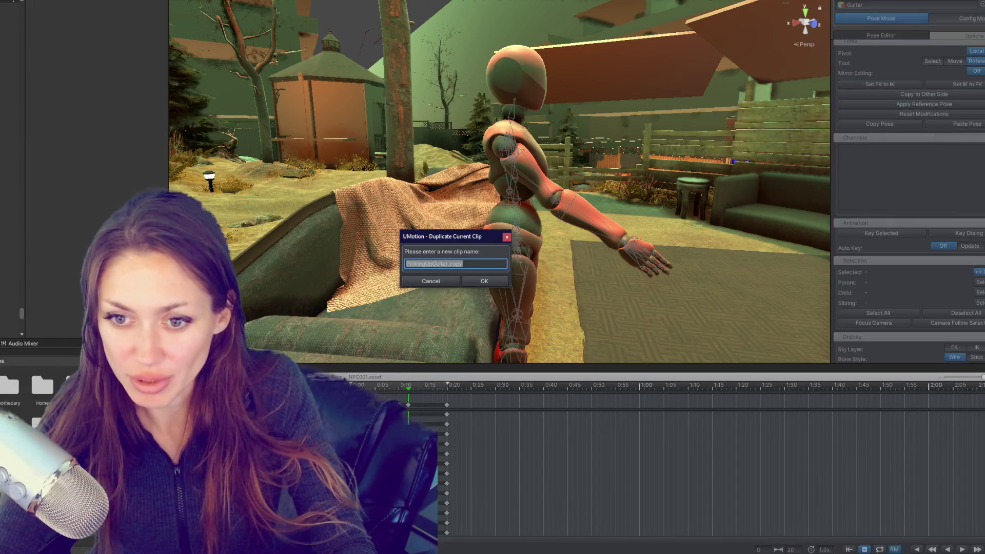
pyautogui.write('PuttingDown')
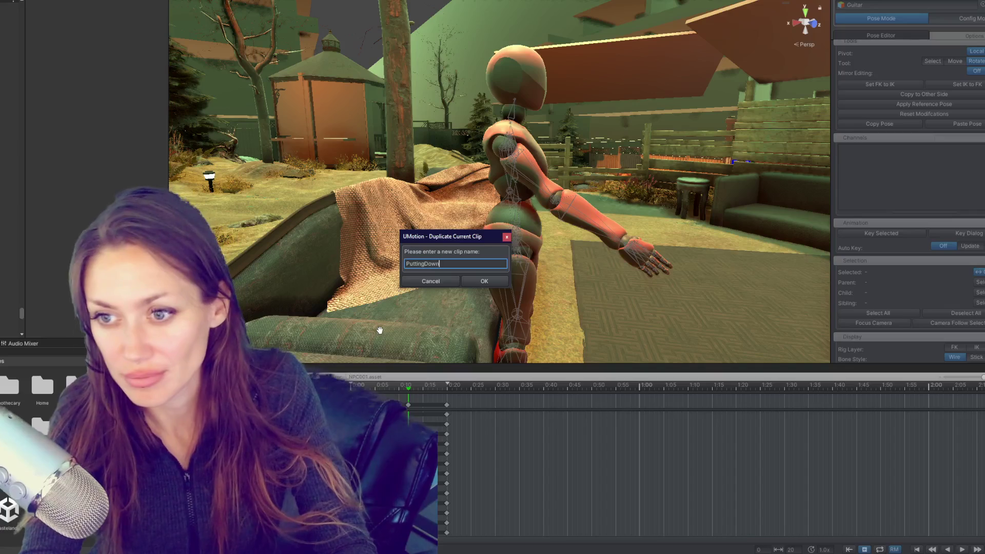
pyautogui.write('Guitar')
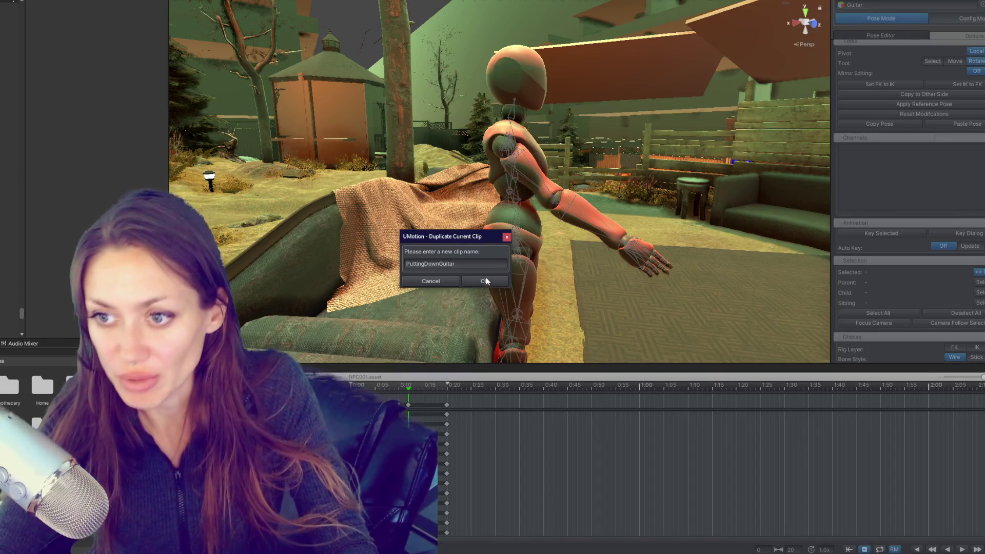
pyautogui.click(485, 281)
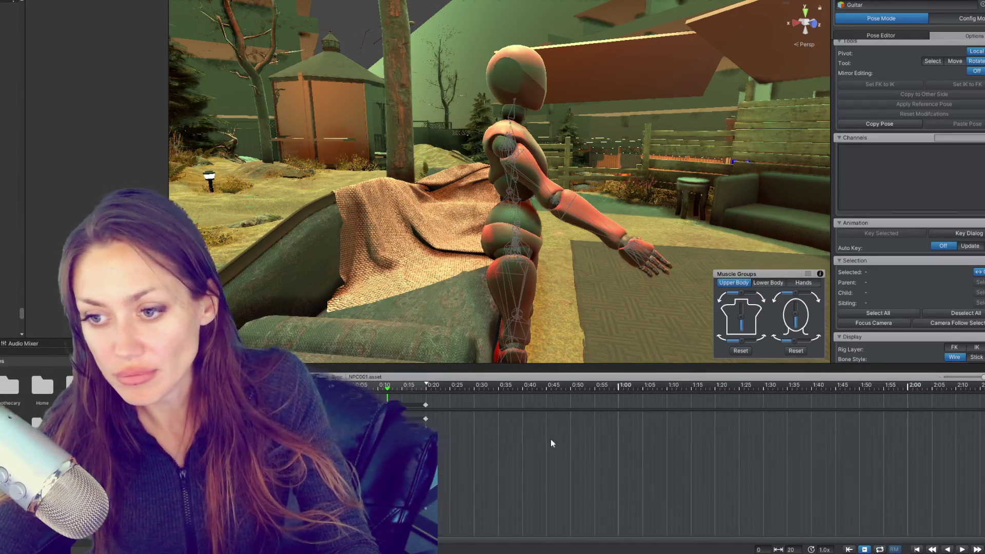
# - Re-pose the right upper arm and forearm in PuttingDownGuitar and scrub to check the motion
pyautogui.scroll(1, 550, 439)
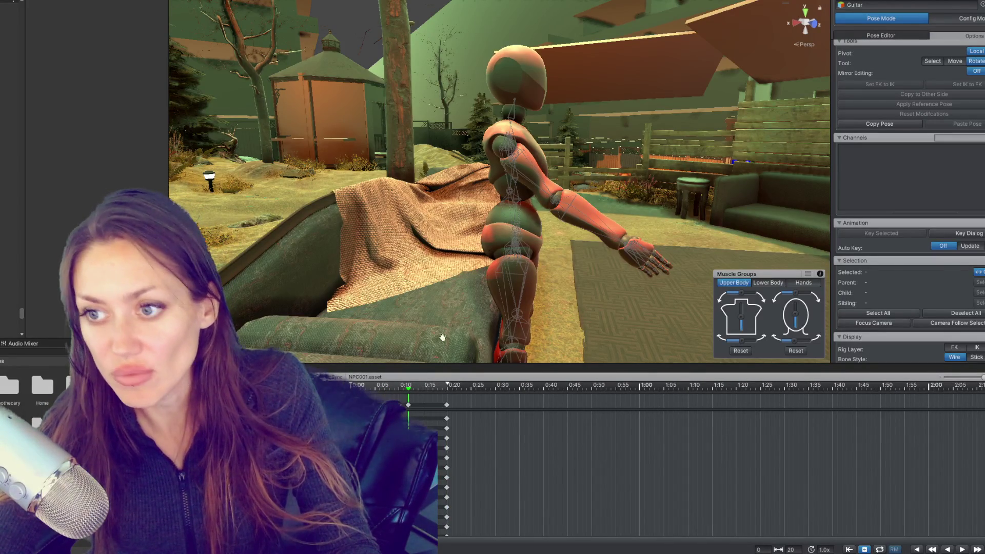
pyautogui.click(539, 170)
pyautogui.moveTo(539, 169)
pyautogui.mouseDown()
pyautogui.moveTo(436, 177)
pyautogui.moveTo(574, 179)
pyautogui.moveTo(539, 209)
pyautogui.mouseUp()
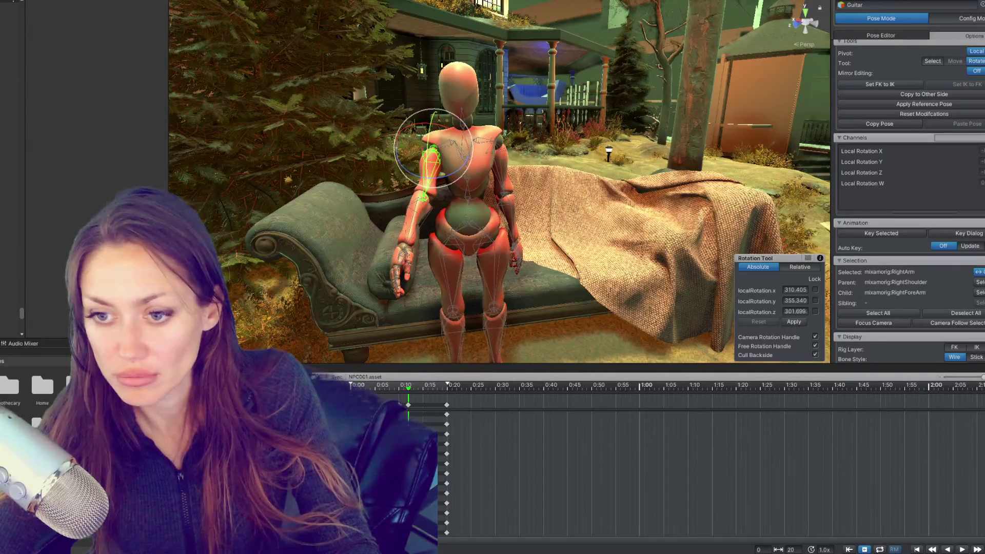
pyautogui.click(412, 221)
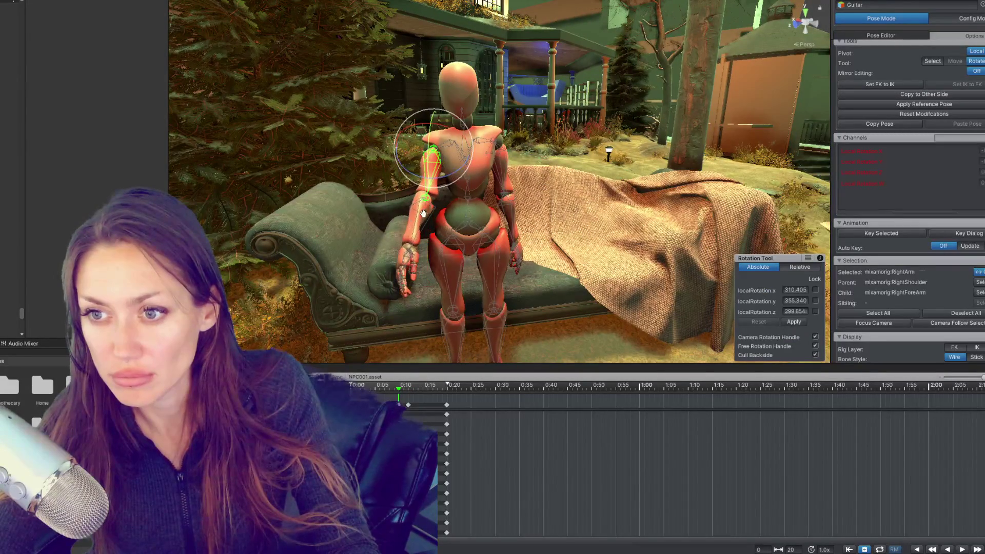
pyautogui.moveTo(413, 221)
pyautogui.mouseDown()
pyautogui.moveTo(580, 183)
pyautogui.moveTo(516, 175)
pyautogui.moveTo(518, 215)
pyautogui.moveTo(560, 255)
pyautogui.moveTo(474, 176)
pyautogui.moveTo(505, 164)
pyautogui.moveTo(521, 177)
pyautogui.moveTo(426, 379)
pyautogui.mouseUp()
pyautogui.click(505, 164)
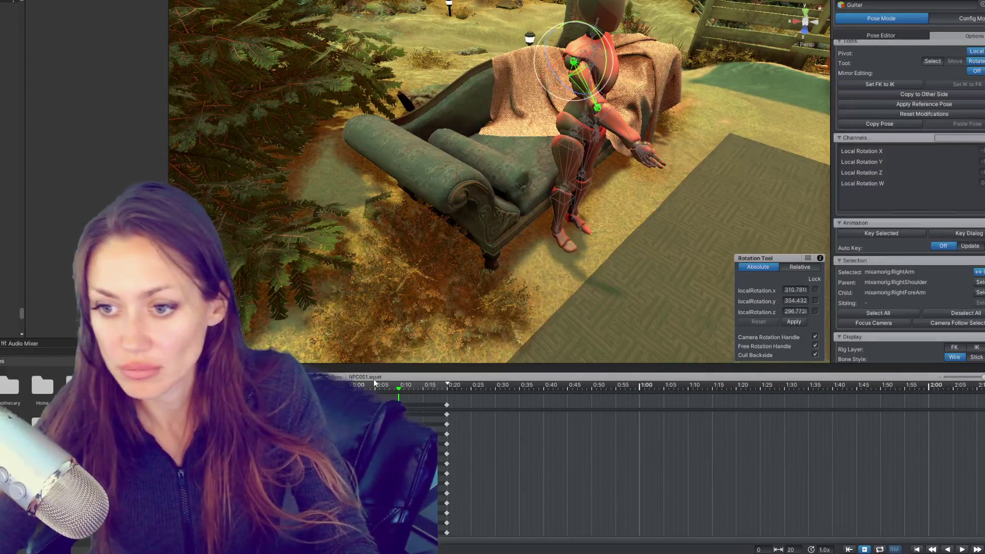
pyautogui.moveTo(398, 389); pyautogui.dragTo(408, 388)
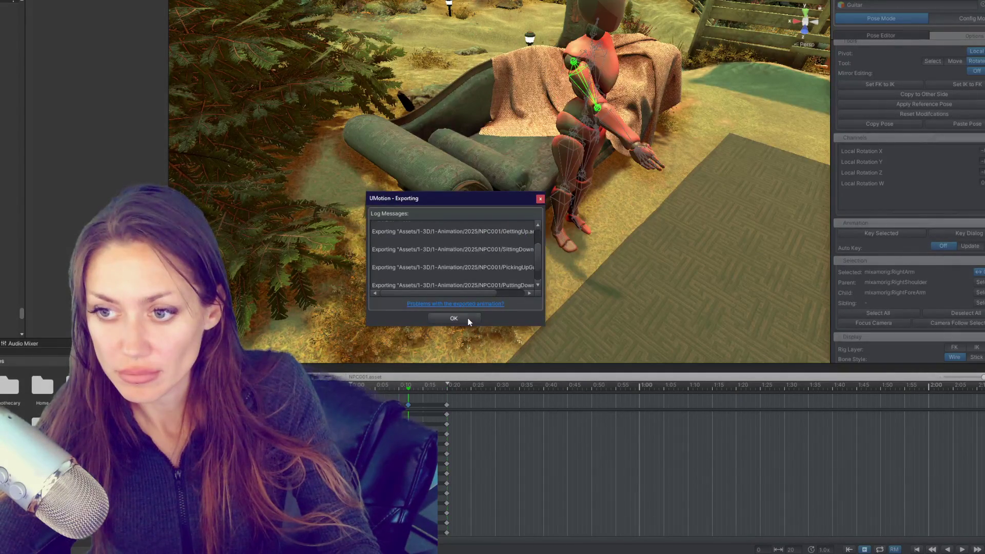
pyautogui.click(454, 318)
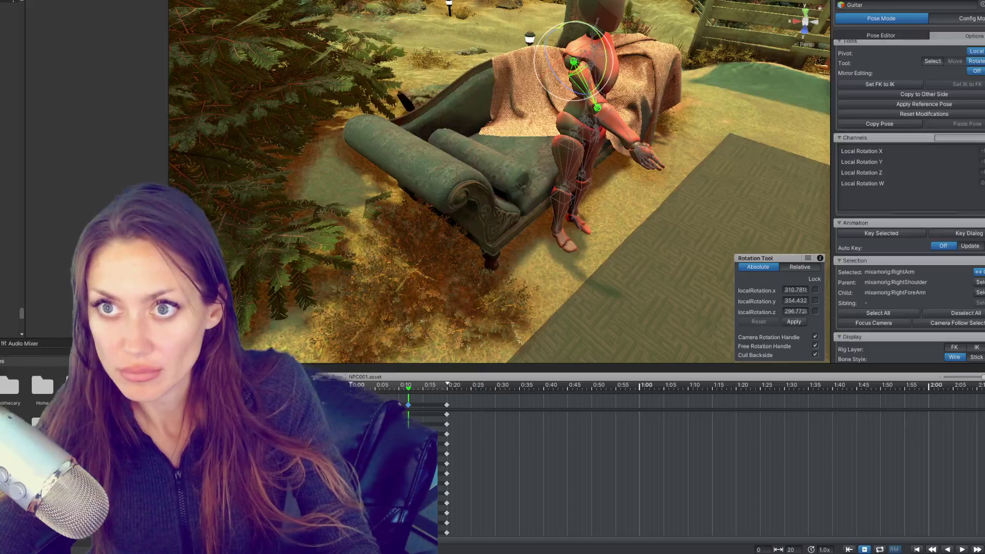
pyautogui.scroll(-5, 598, 161)
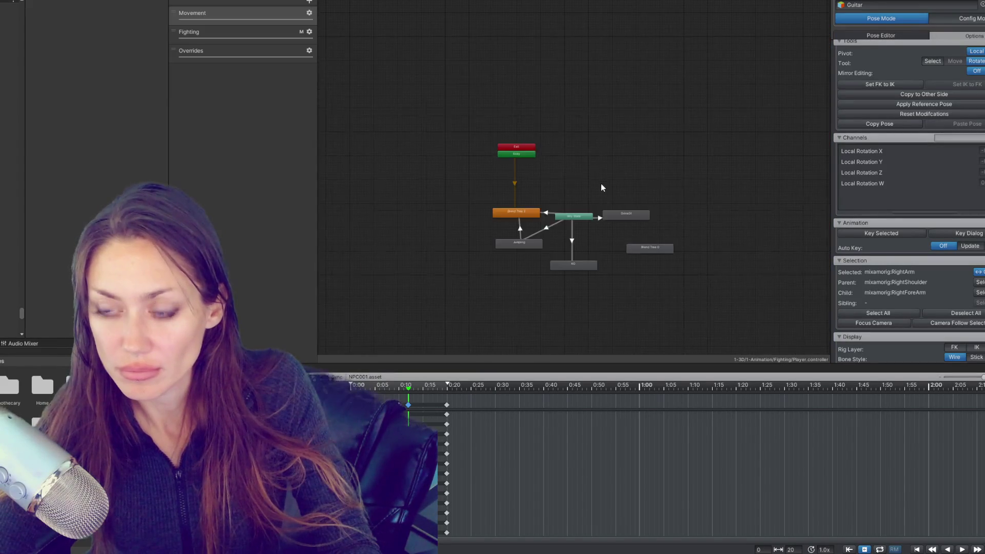
pyautogui.scroll(3, 601, 183)
pyautogui.hotkey('ctrl', '1')
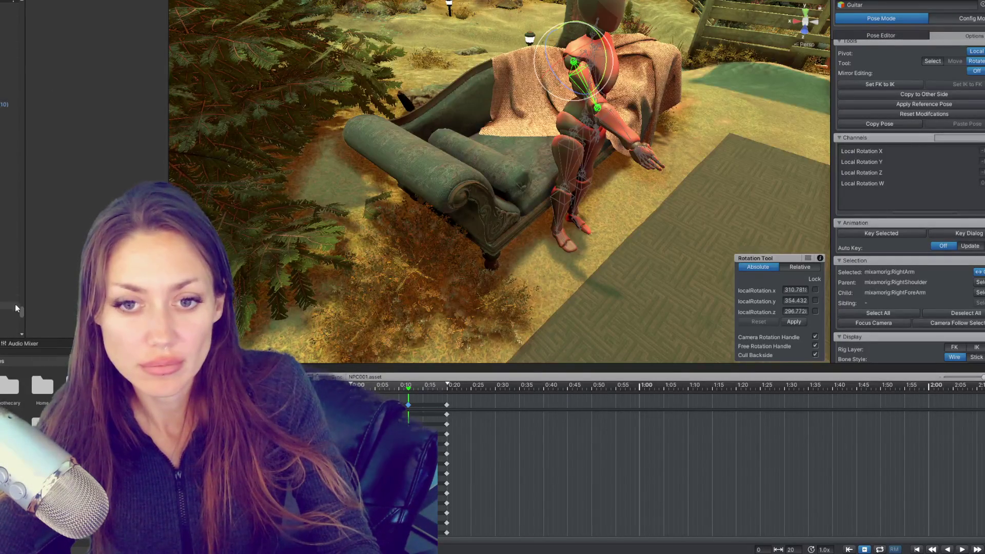
pyautogui.scroll(10, 30, 176)
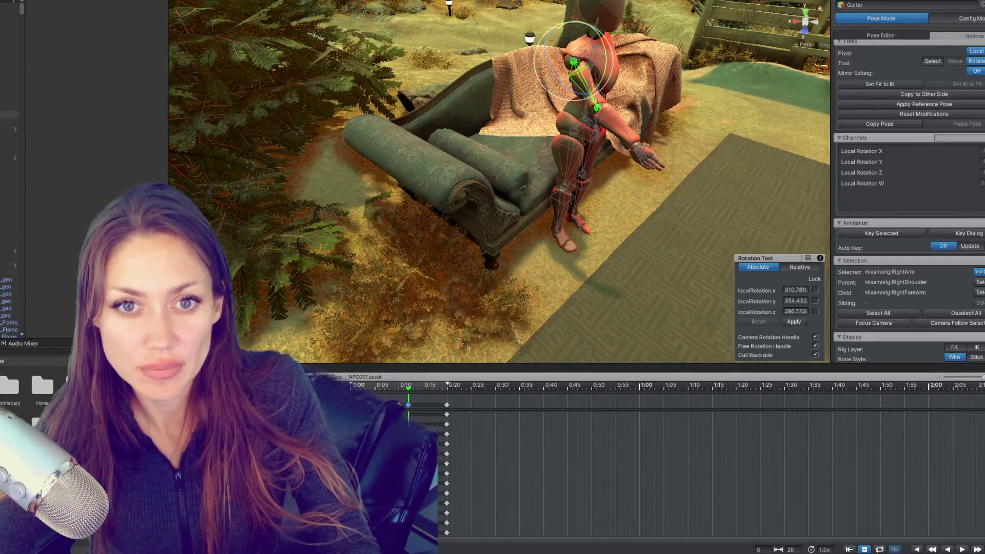
pyautogui.scroll(-3, 12, 205)
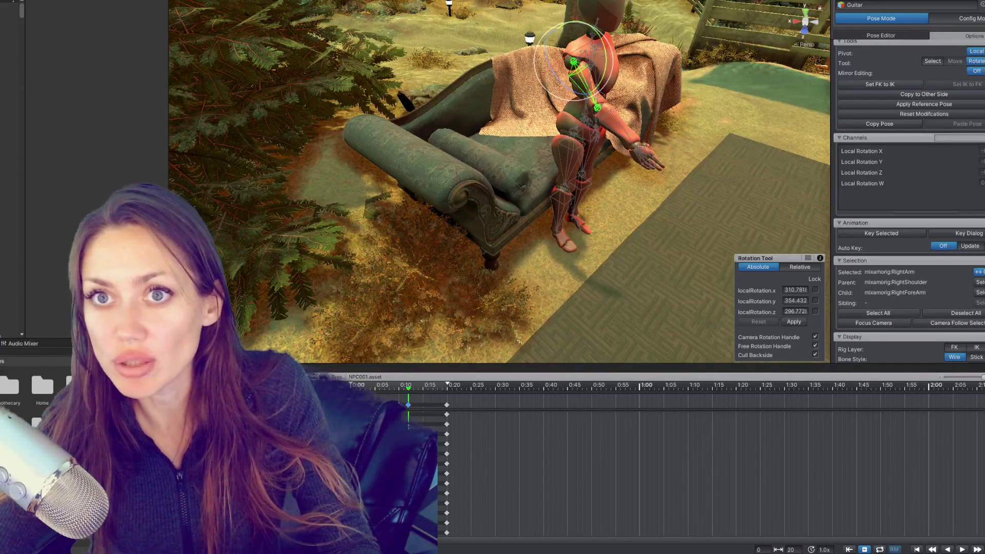
pyautogui.click(195, 1)
pyautogui.click(228, 77)
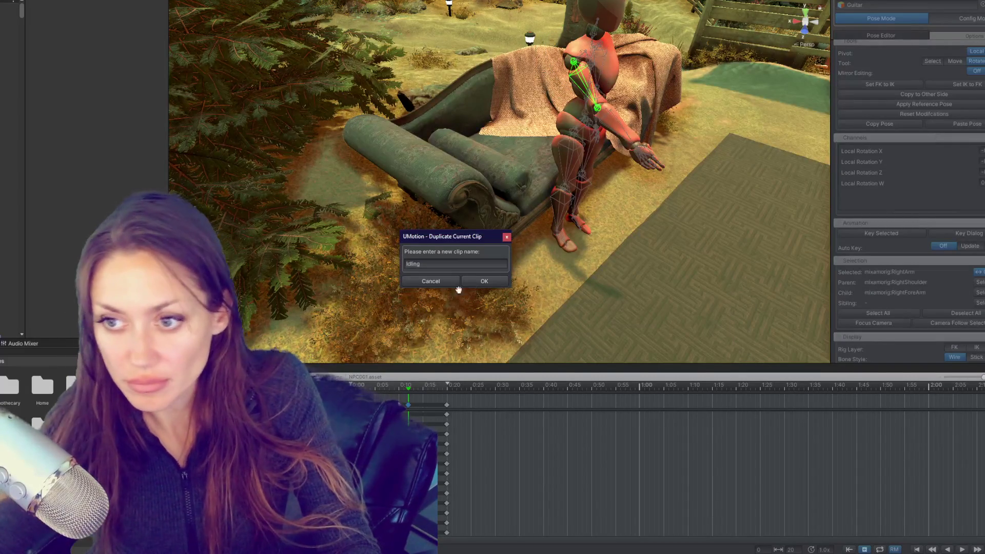
pyautogui.click(496, 281)
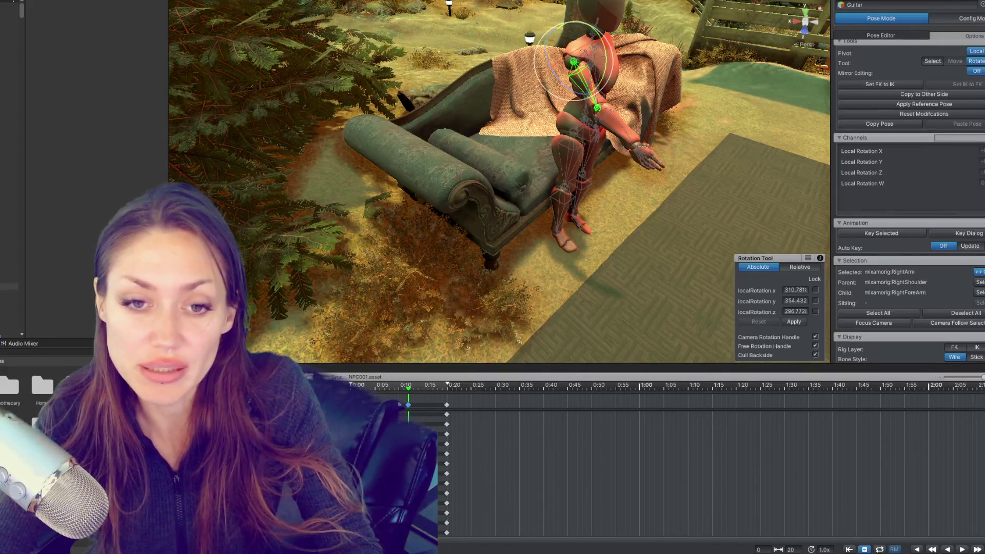
pyautogui.click(552, 163)
pyautogui.click(604, 71)
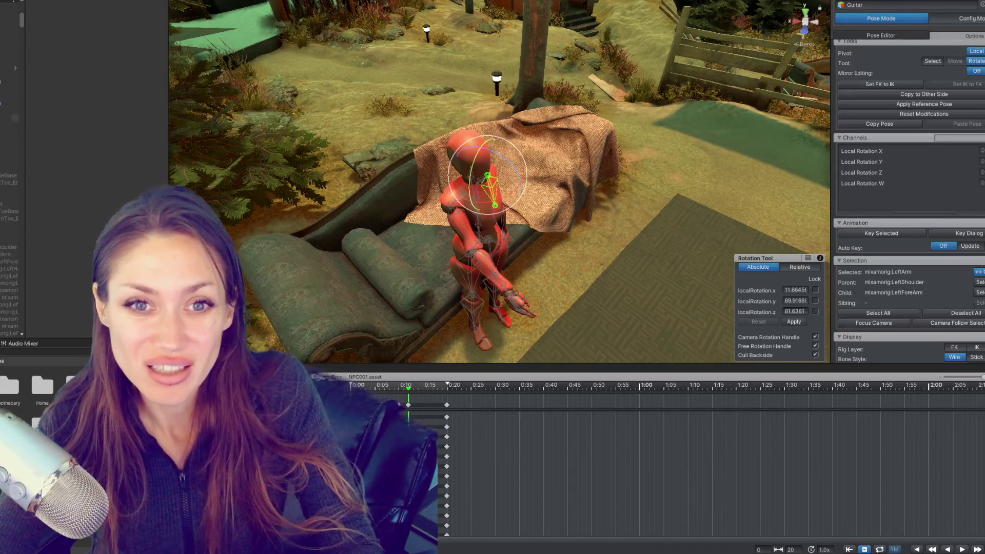
# - Assign the Guitar character and export the NPC001 clips, closing the export log when done
pyautogui.click(236, 101)
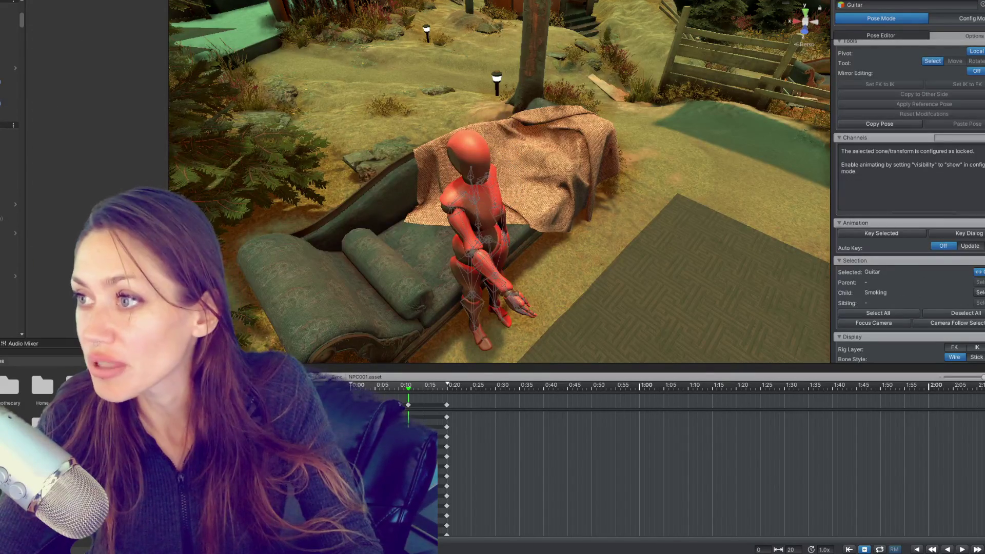
pyautogui.click(213, 3)
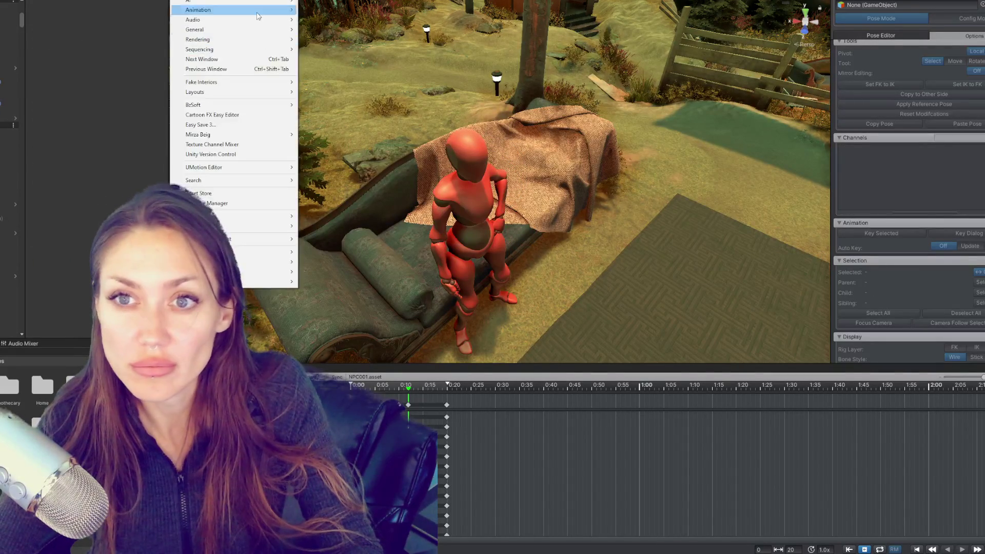
pyautogui.press('Escape')
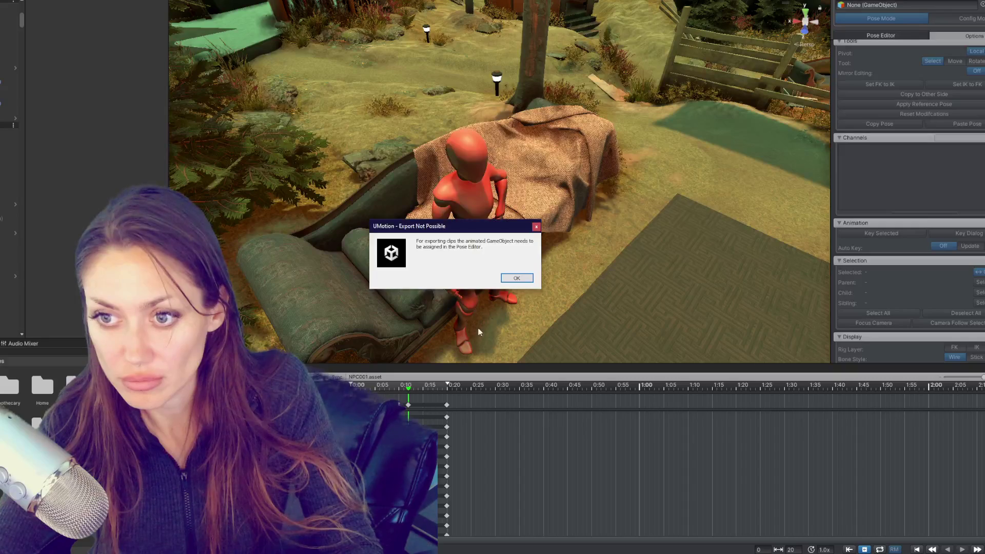
pyautogui.click(520, 282)
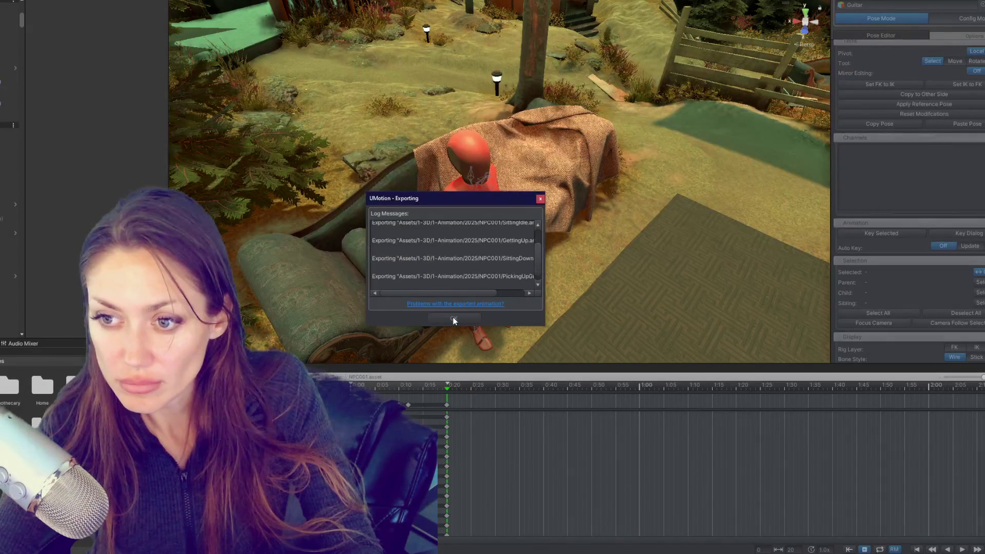
pyautogui.click(454, 319)
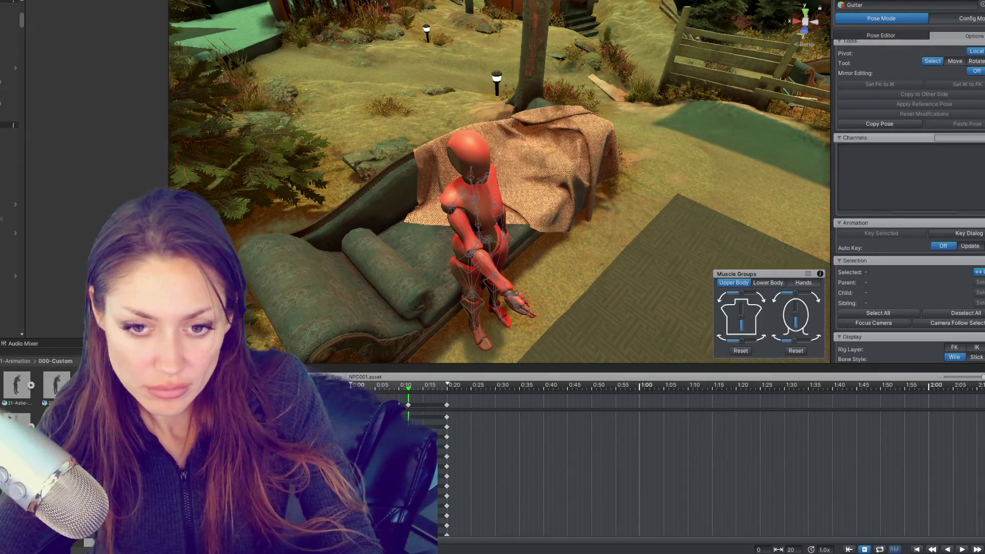
# - Add PickingUpGuitar, SittingIdle, GettingUp and SittingDown clips as Player animator states and arrange them
pyautogui.doubleClick(43, 396)
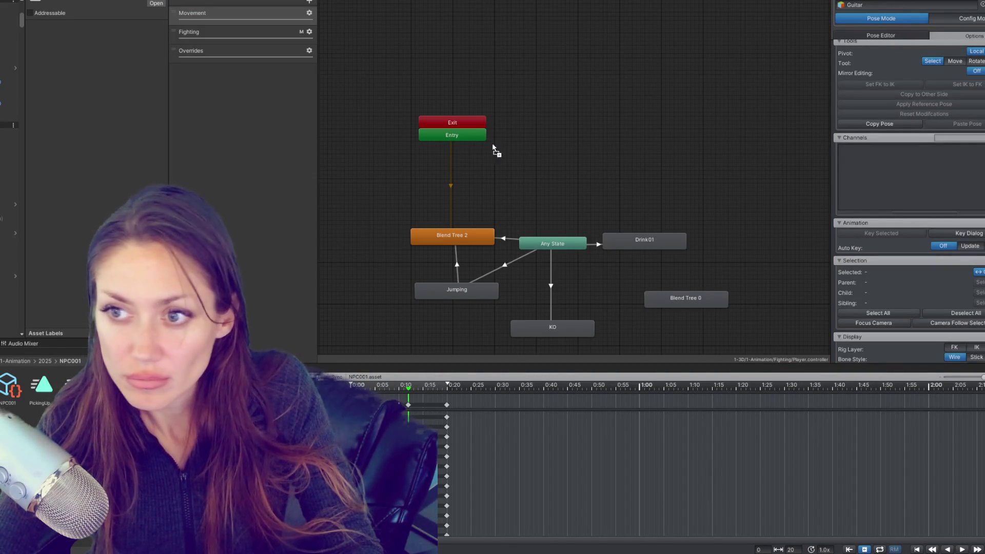
pyautogui.moveTo(40, 390); pyautogui.dragTo(651, 175)
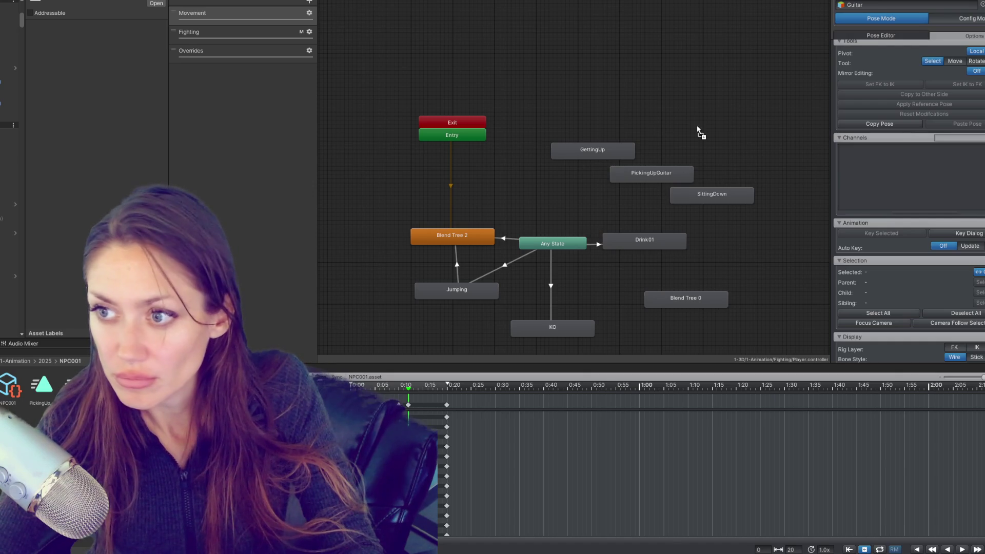
pyautogui.moveTo(728, 137); pyautogui.dragTo(609, 120)
pyautogui.moveTo(590, 151); pyautogui.dragTo(684, 125)
pyautogui.moveTo(660, 169); pyautogui.dragTo(719, 144)
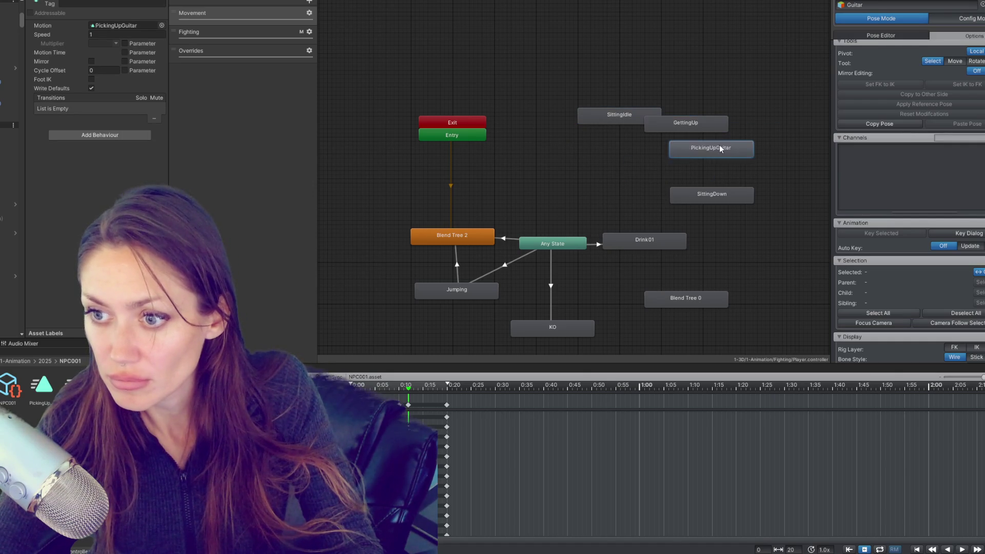
pyautogui.moveTo(717, 198); pyautogui.dragTo(770, 165)
# - Create a transition from Any State to SittingIdle
pyautogui.rightClick(563, 240)
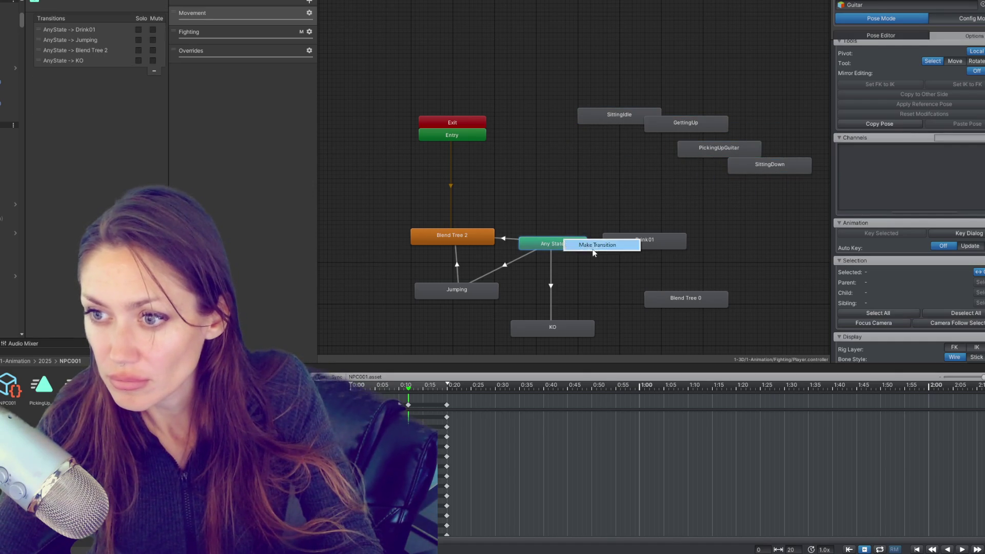
pyautogui.click(595, 244)
pyautogui.click(612, 123)
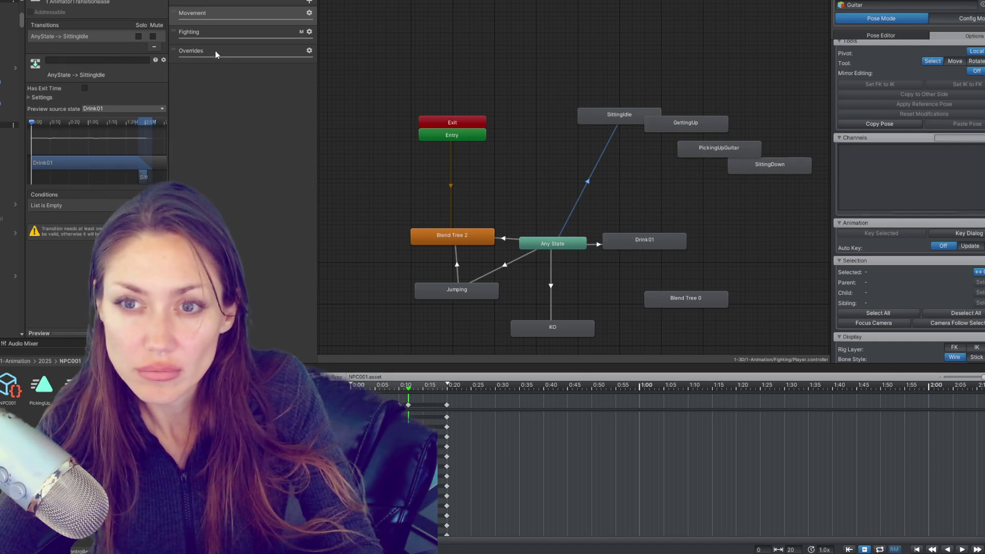
pyautogui.click(311, 2)
pyautogui.write('Si')
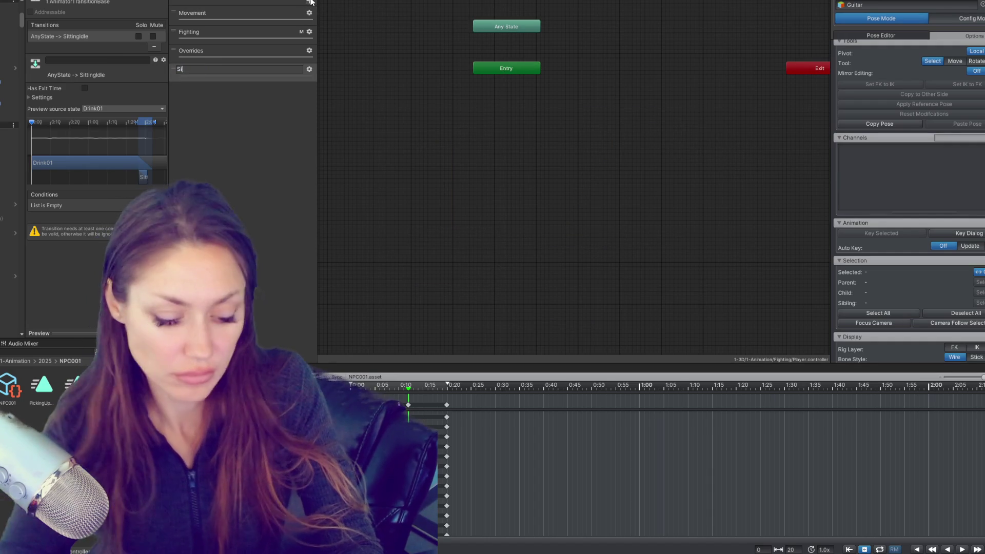
pyautogui.write('ttingIdle')
pyautogui.press('Return')
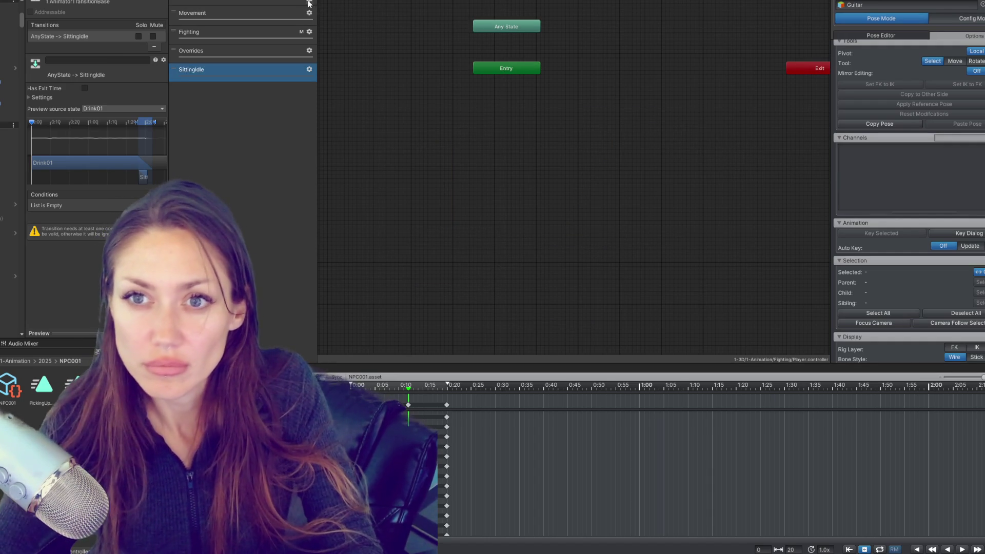
pyautogui.click(310, 2)
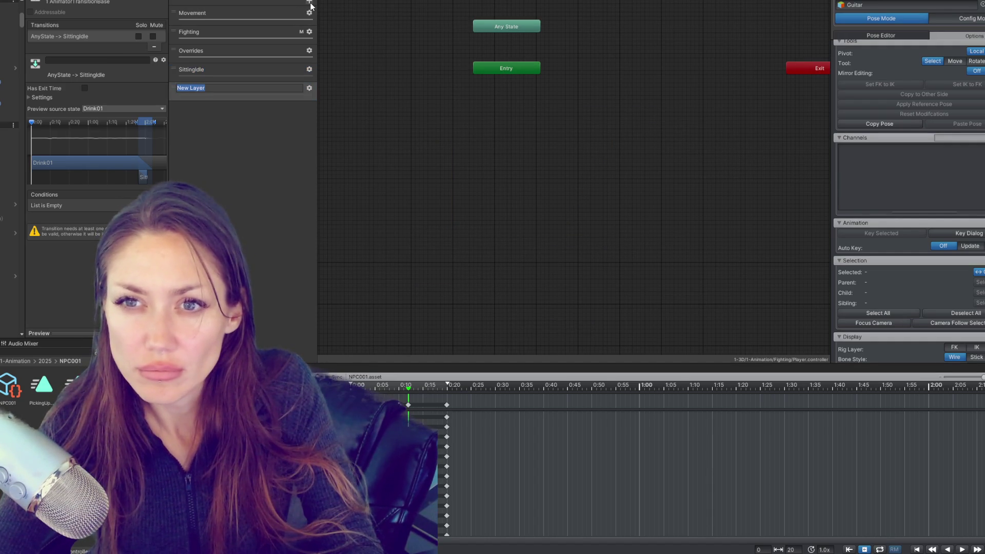
pyautogui.write('Idling')
pyautogui.press('Return')
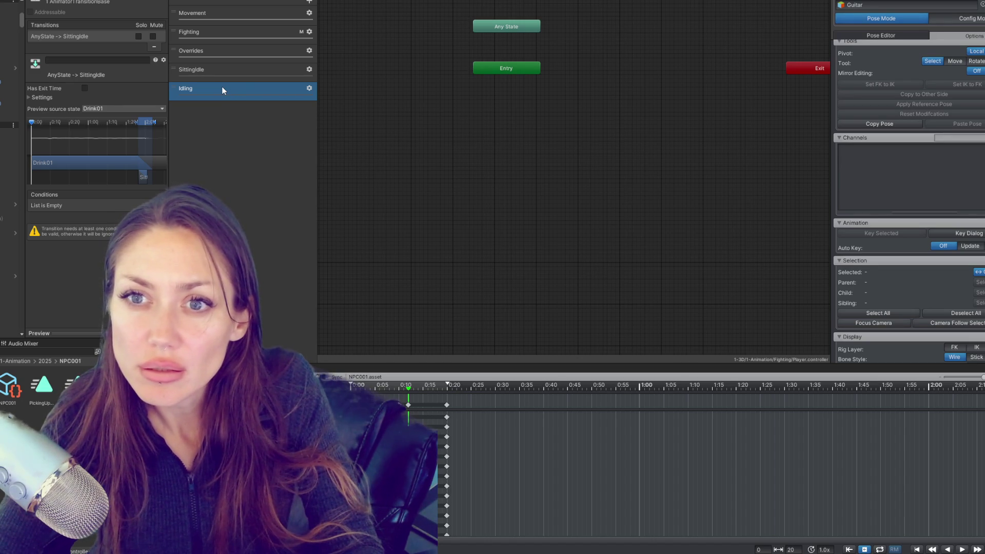
pyautogui.click(227, 84)
pyautogui.press('Delete')
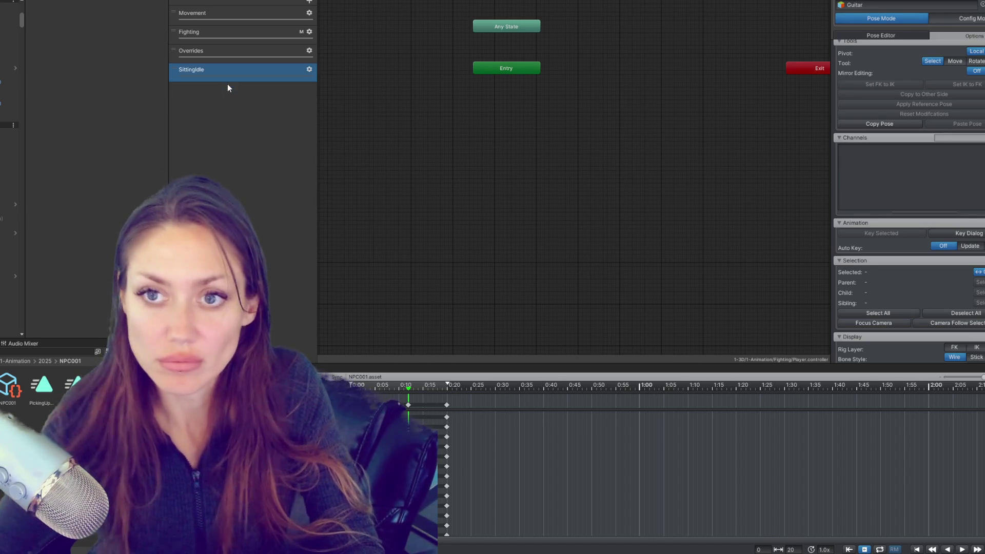
pyautogui.press('Delete')
# - Review the Movement and Overrides layers, then open the Guitar character's NPC Template controller
pyautogui.click(215, 13)
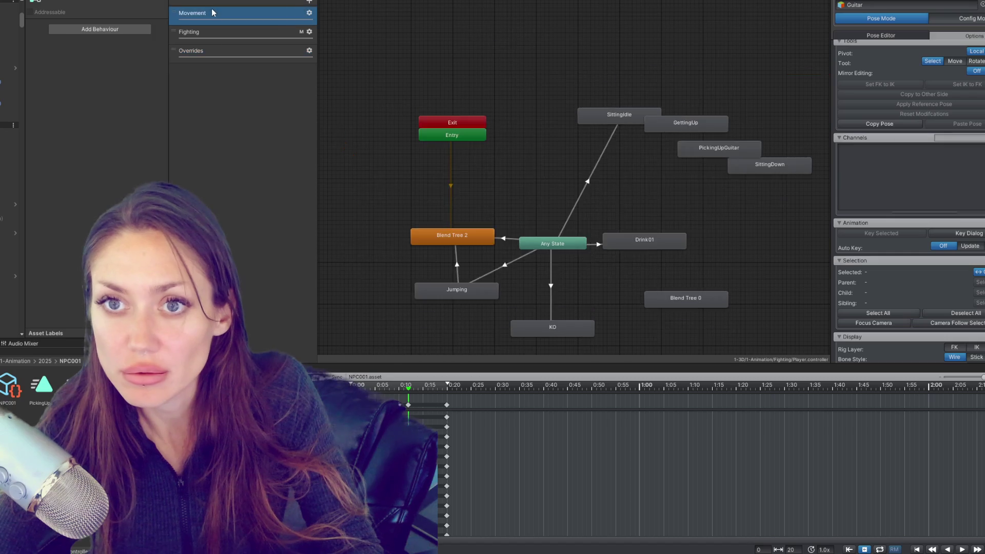
pyautogui.click(212, 52)
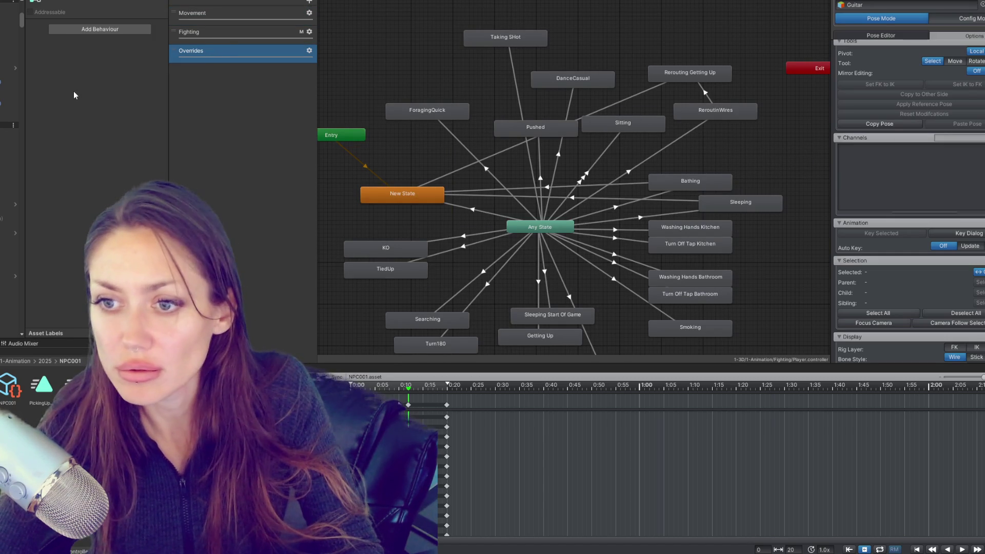
pyautogui.hotkey('ctrl', '1')
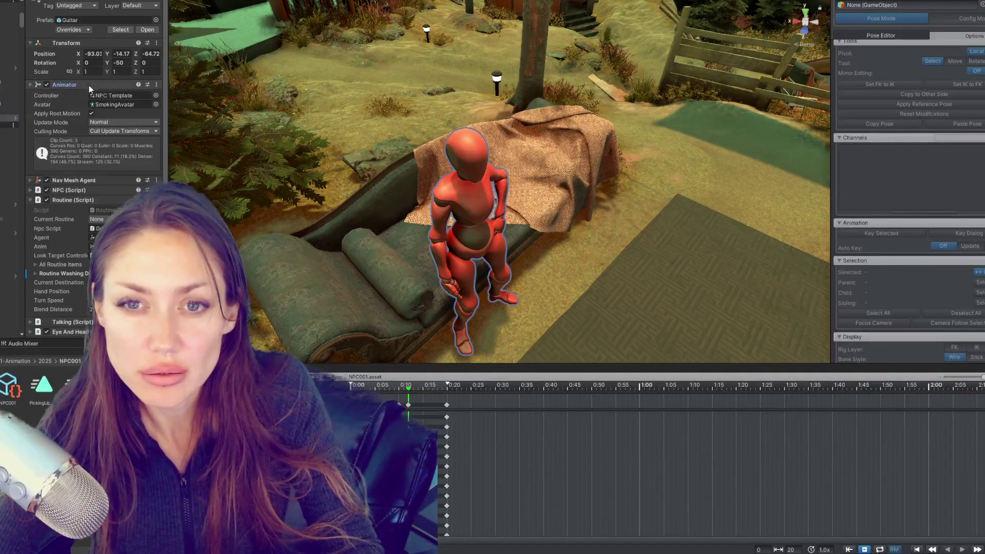
pyautogui.click(110, 94)
pyautogui.doubleClick(109, 95)
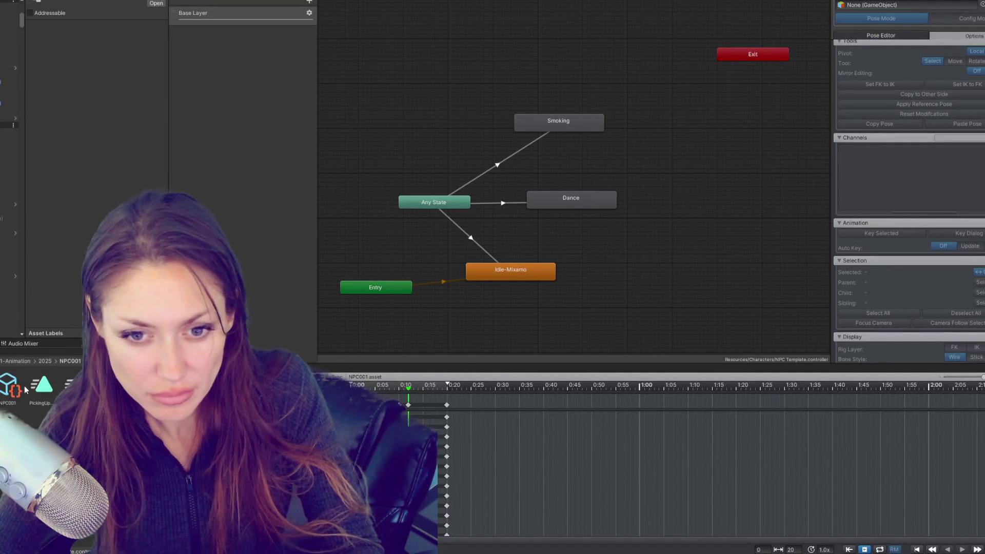
# - Add the exported clips as states to NPC Template and spread SittingIdle and SittingDown along the top
pyautogui.click(41, 387)
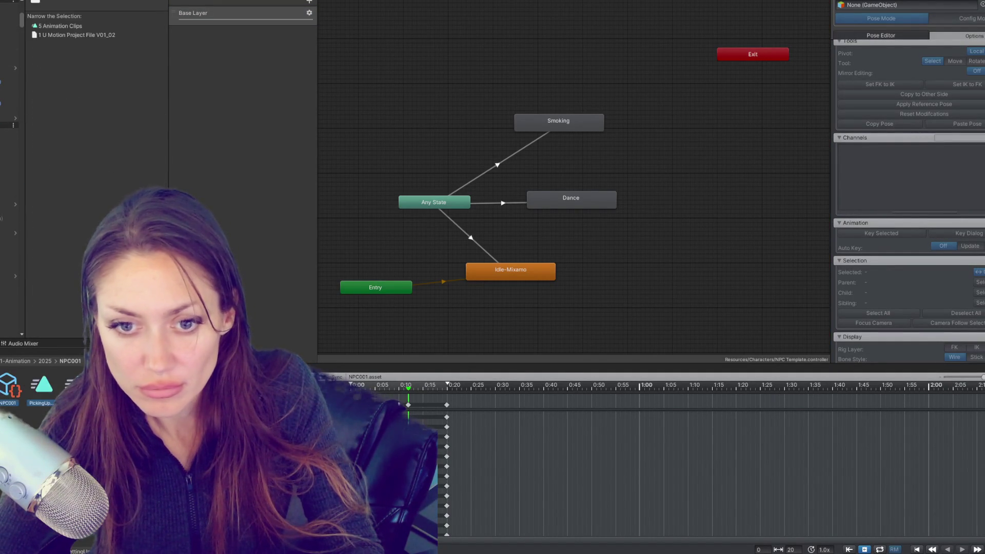
pyautogui.moveTo(41, 387)
pyautogui.mouseDown()
pyautogui.moveTo(497, 138)
pyautogui.moveTo(438, 32)
pyautogui.moveTo(402, 59)
pyautogui.moveTo(377, 60)
pyautogui.mouseUp()
pyautogui.moveTo(452, 45)
pyautogui.mouseDown()
pyautogui.moveTo(415, 81)
pyautogui.moveTo(498, 68)
pyautogui.moveTo(560, 31)
pyautogui.moveTo(589, 57)
pyautogui.moveTo(441, 25)
pyautogui.mouseUp()
pyautogui.click(494, 41)
pyautogui.click(226, 19)
pyautogui.moveTo(535, 23); pyautogui.dragTo(561, 35)
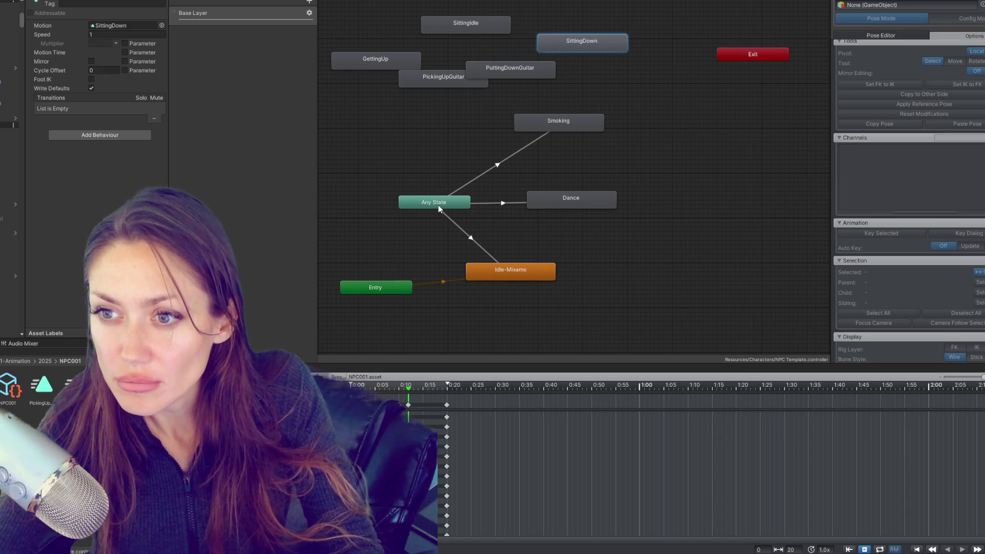
# - Reposition the original Entry, Idle-Mixamo and Smoking nodes lower in the graph
pyautogui.moveTo(398, 101)
pyautogui.mouseDown()
pyautogui.moveTo(492, 139)
pyautogui.moveTo(430, 122)
pyautogui.moveTo(653, 276)
pyautogui.moveTo(664, 302)
pyautogui.mouseUp()
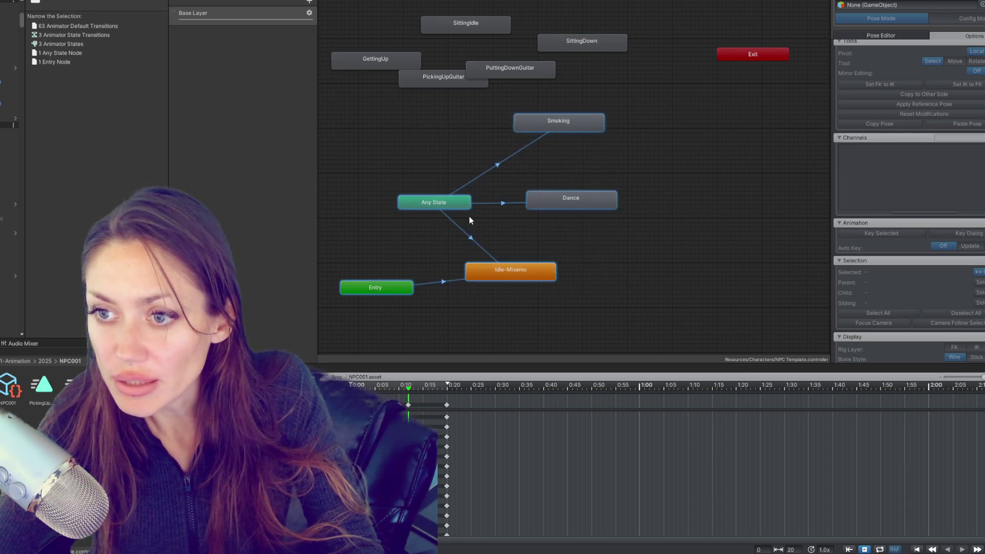
pyautogui.moveTo(450, 202)
pyautogui.mouseDown()
pyautogui.moveTo(509, 259)
pyautogui.moveTo(491, 260)
pyautogui.mouseUp()
pyautogui.click(429, 346)
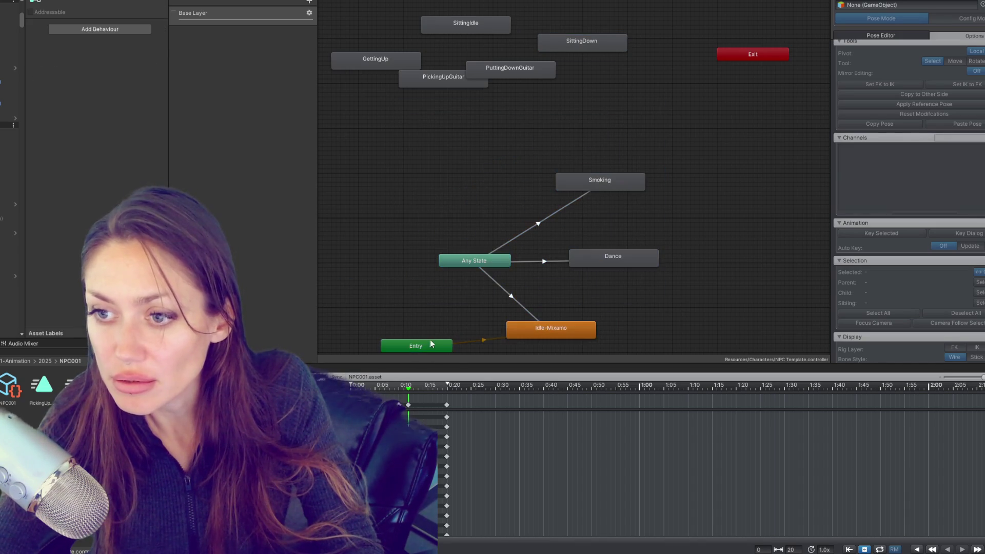
pyautogui.moveTo(429, 345); pyautogui.dragTo(380, 323)
pyautogui.moveTo(538, 333)
pyautogui.mouseDown()
pyautogui.moveTo(448, 316)
pyautogui.moveTo(457, 301)
pyautogui.mouseUp()
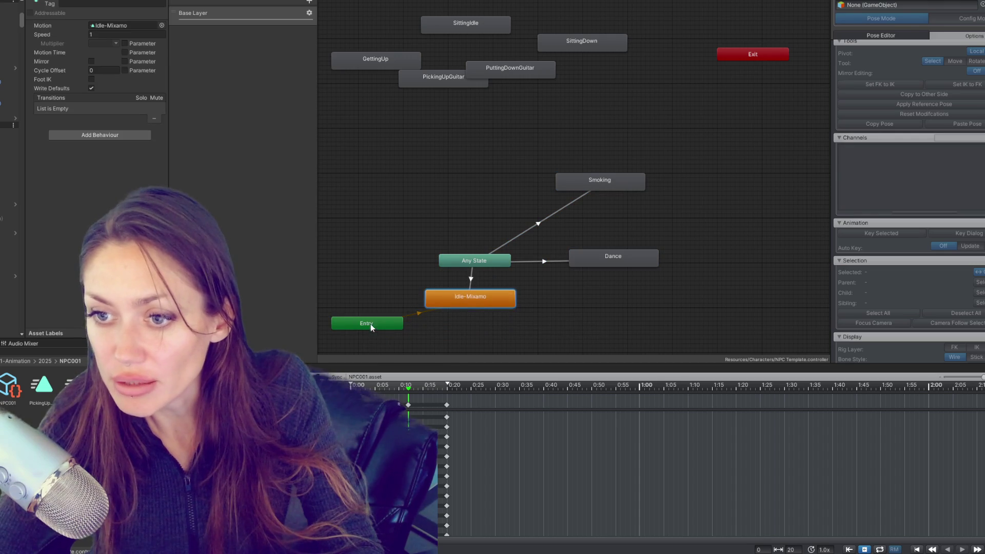
pyautogui.moveTo(370, 324); pyautogui.dragTo(342, 301)
pyautogui.moveTo(579, 171); pyautogui.dragTo(667, 274)
pyautogui.moveTo(636, 185); pyautogui.dragTo(649, 230)
# - Place PuttingDownGuitar, PickingUpGuitar, SittingDown, SittingIdle and GettingUp together near Any State
pyautogui.moveTo(522, 68); pyautogui.dragTo(617, 180)
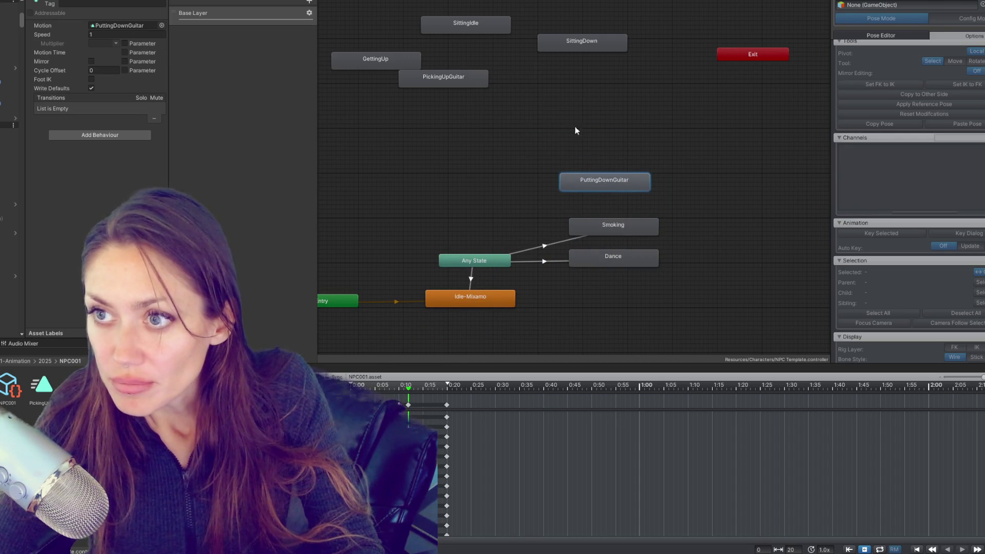
pyautogui.moveTo(455, 79)
pyautogui.mouseDown()
pyautogui.moveTo(619, 164)
pyautogui.moveTo(609, 166)
pyautogui.mouseUp()
pyautogui.moveTo(577, 44)
pyautogui.mouseDown()
pyautogui.moveTo(454, 142)
pyautogui.moveTo(491, 111)
pyautogui.mouseUp()
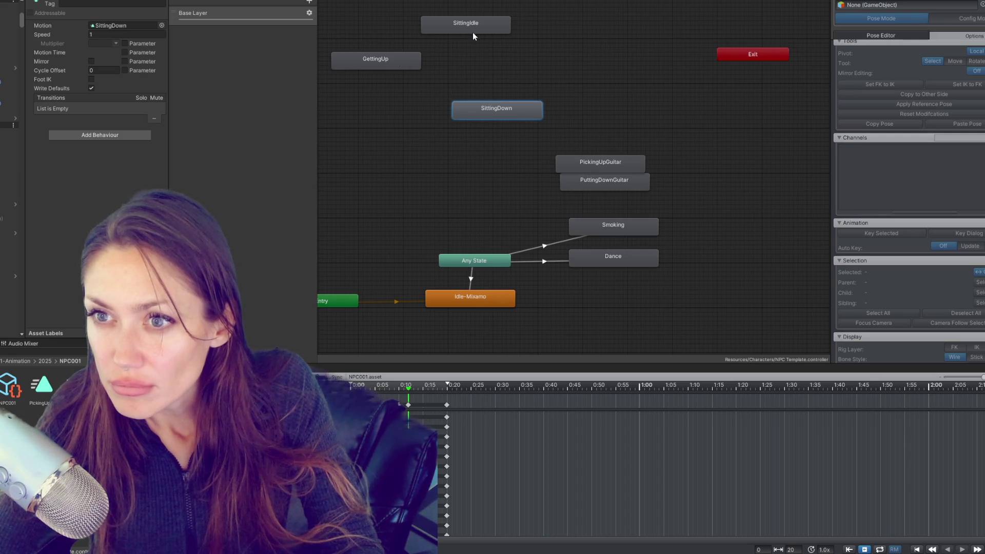
pyautogui.moveTo(472, 31)
pyautogui.mouseDown()
pyautogui.moveTo(472, 61)
pyautogui.moveTo(369, 126)
pyautogui.moveTo(410, 120)
pyautogui.moveTo(378, 132)
pyautogui.mouseUp()
pyautogui.moveTo(380, 64); pyautogui.dragTo(488, 91)
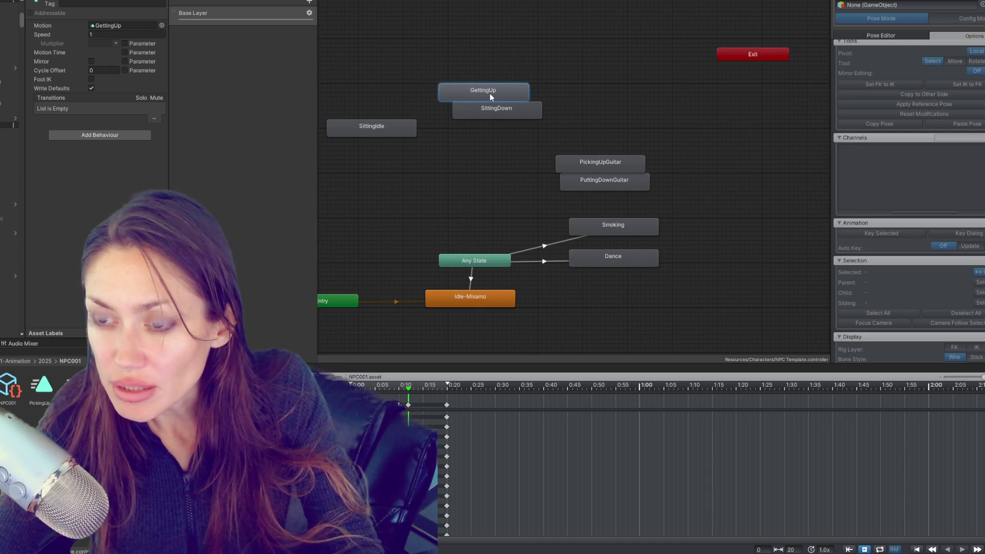
pyautogui.moveTo(367, 132)
pyautogui.mouseDown()
pyautogui.moveTo(363, 110)
pyautogui.moveTo(377, 110)
pyautogui.mouseUp()
# - Add Any State transitions into SittingIdle, GettingUp and SittingDown
pyautogui.rightClick(474, 260)
pyautogui.click(505, 266)
pyautogui.click(374, 105)
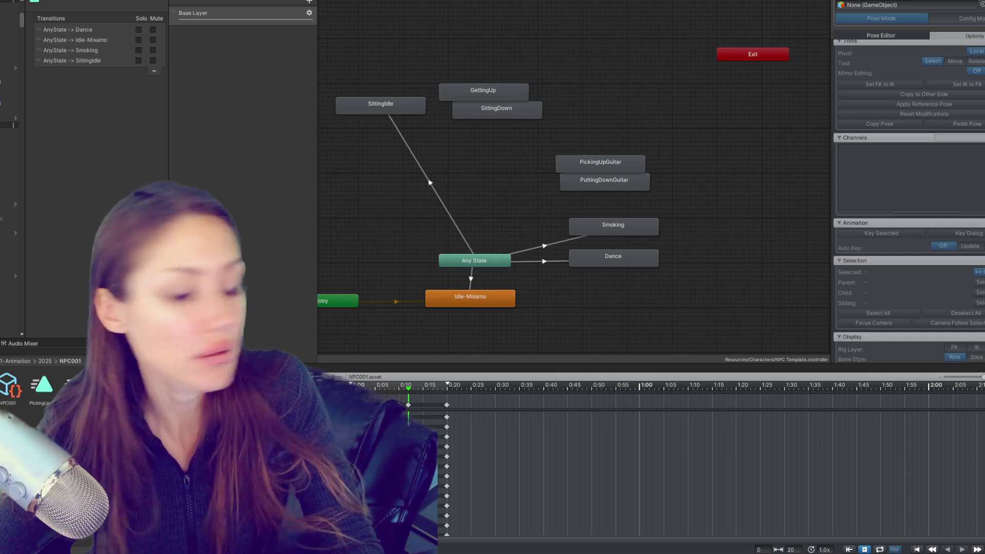
pyautogui.rightClick(477, 260)
pyautogui.click(508, 265)
pyautogui.click(480, 94)
pyautogui.rightClick(489, 259)
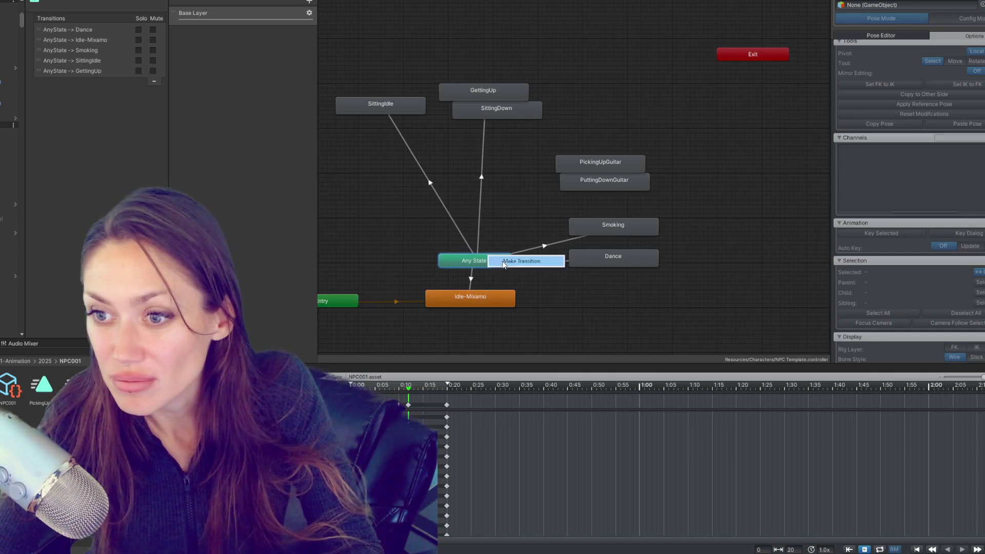
pyautogui.click(503, 264)
pyautogui.click(512, 111)
# - Add Any State transitions into PickingUpGuitar and PuttingDownGuitar
pyautogui.rightClick(486, 260)
pyautogui.click(502, 265)
pyautogui.click(581, 169)
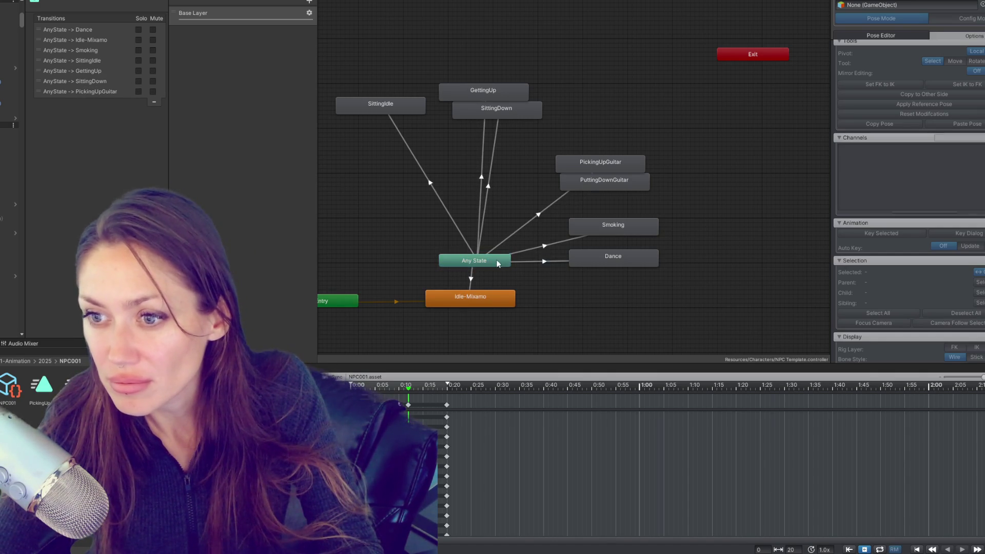
pyautogui.rightClick(498, 264)
pyautogui.click(512, 269)
pyautogui.click(590, 184)
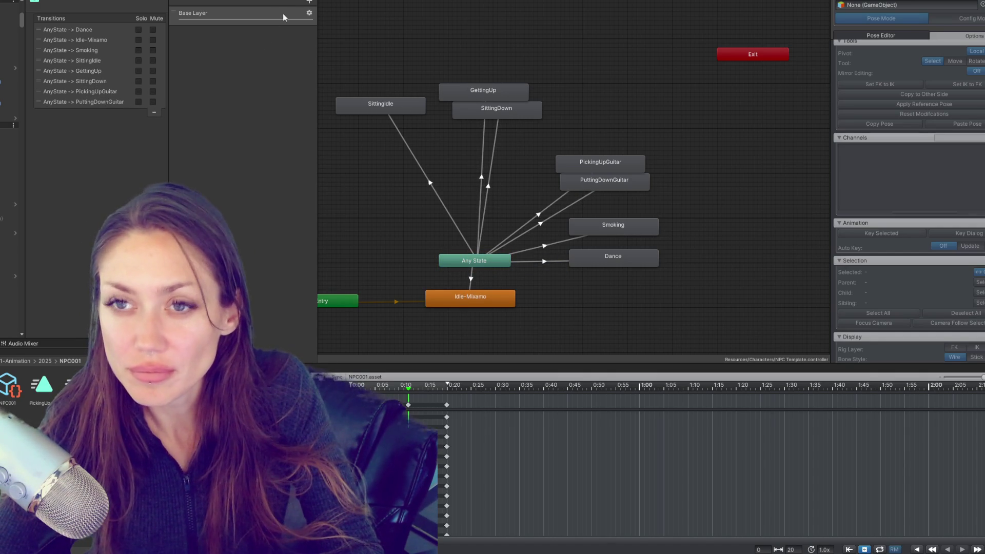
pyautogui.click(235, 2)
# - Add trigger parameters SittingIdle, GettingUp and SittingDown to the NPC Template animator
pyautogui.click(307, 1)
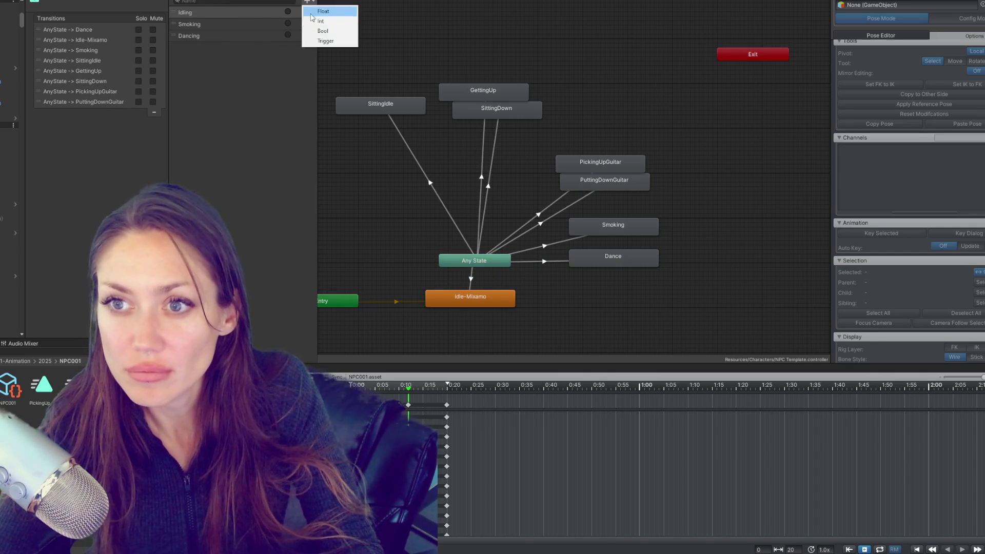
pyautogui.click(319, 40)
pyautogui.write('SittingIdle')
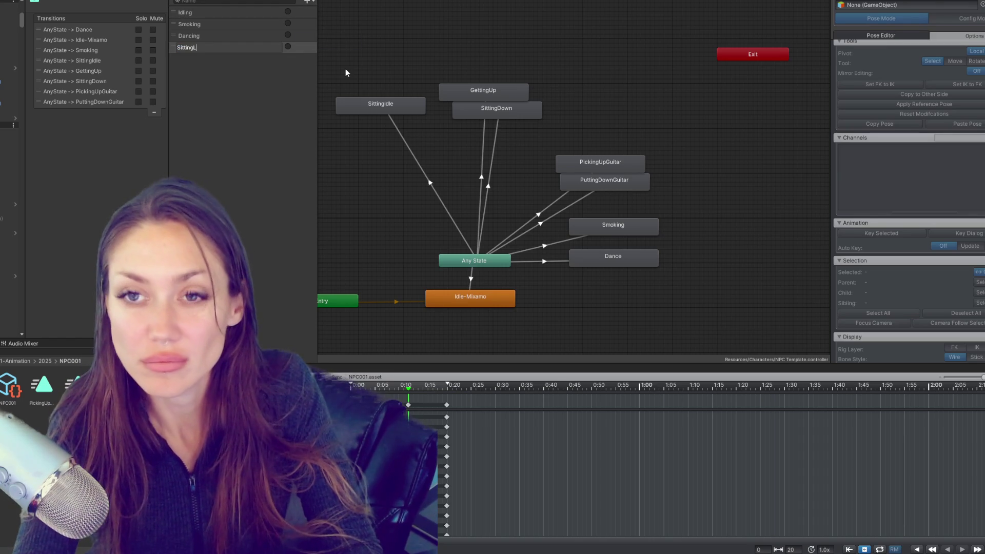
pyautogui.press('Return')
pyautogui.click(306, 1)
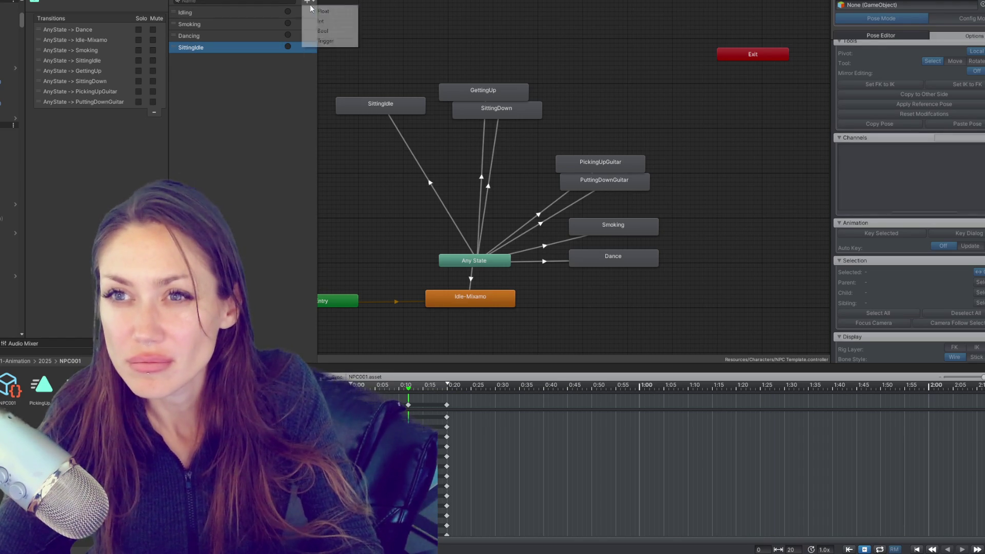
pyautogui.click(328, 40)
pyautogui.write('GettingUp')
pyautogui.press('Return')
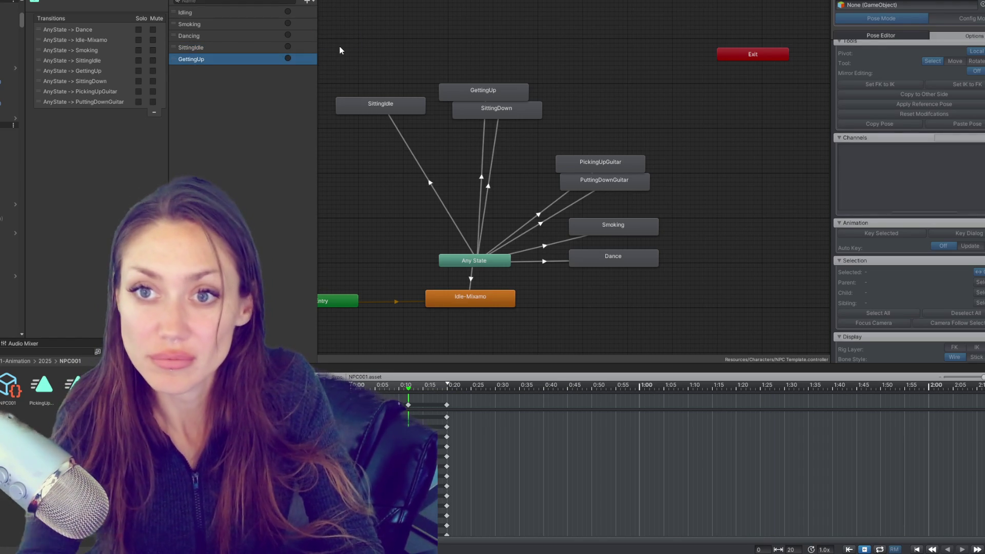
pyautogui.click(306, 2)
pyautogui.click(326, 41)
pyautogui.write('SittingDown')
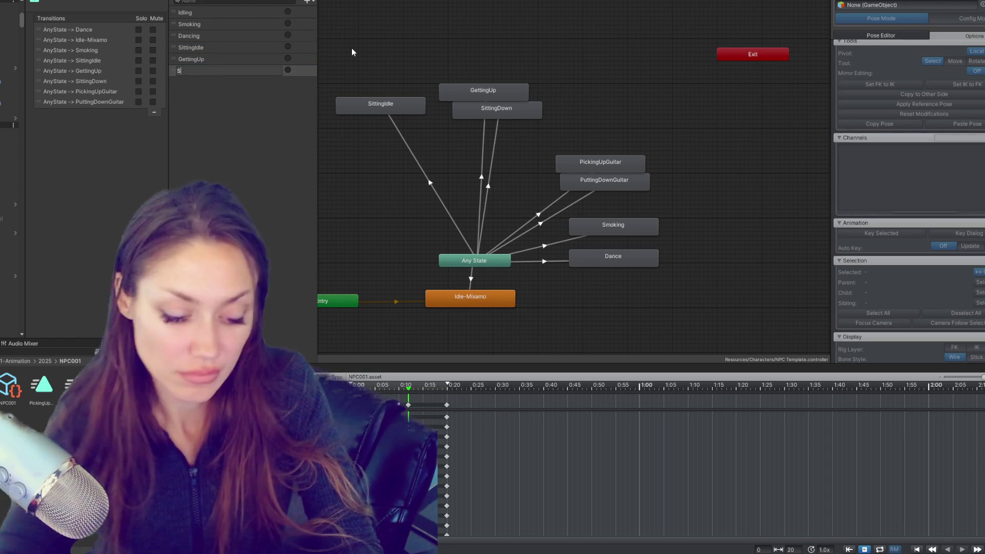
pyautogui.press('Return')
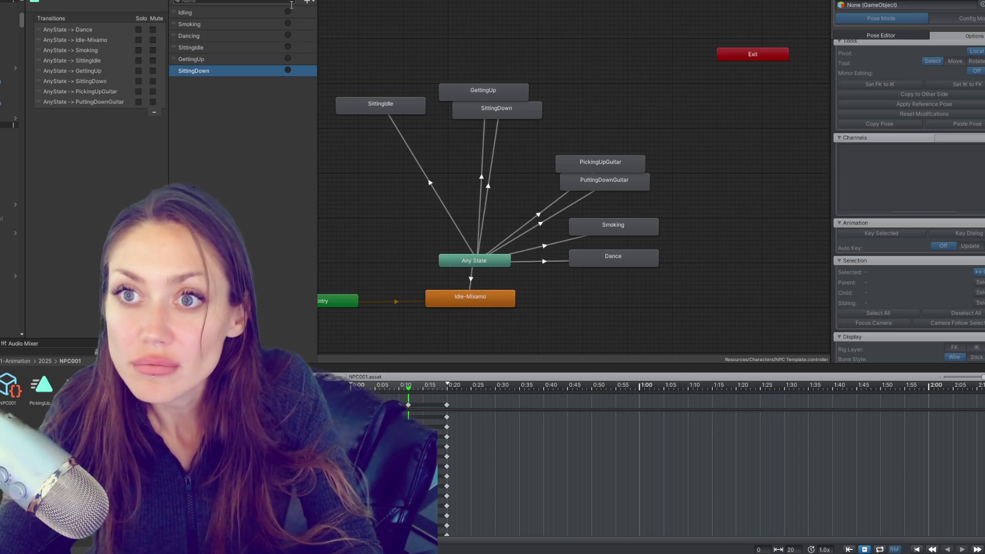
# - Add PickingUpGuitar and PuttingDownGuitar triggers, fixing a typo in the last name
pyautogui.click(307, 2)
pyautogui.click(331, 41)
pyautogui.write('PickingUpGuitar')
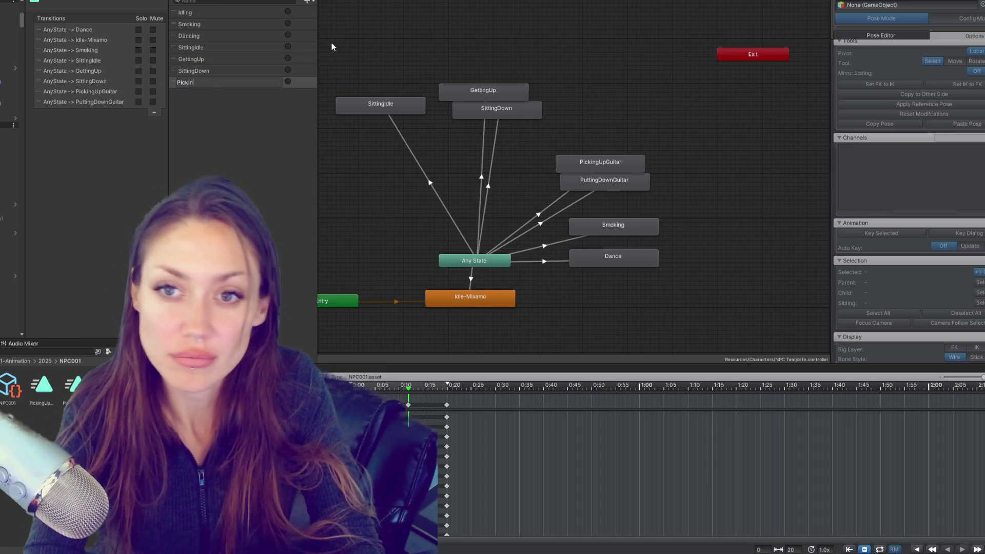
pyautogui.press('Return')
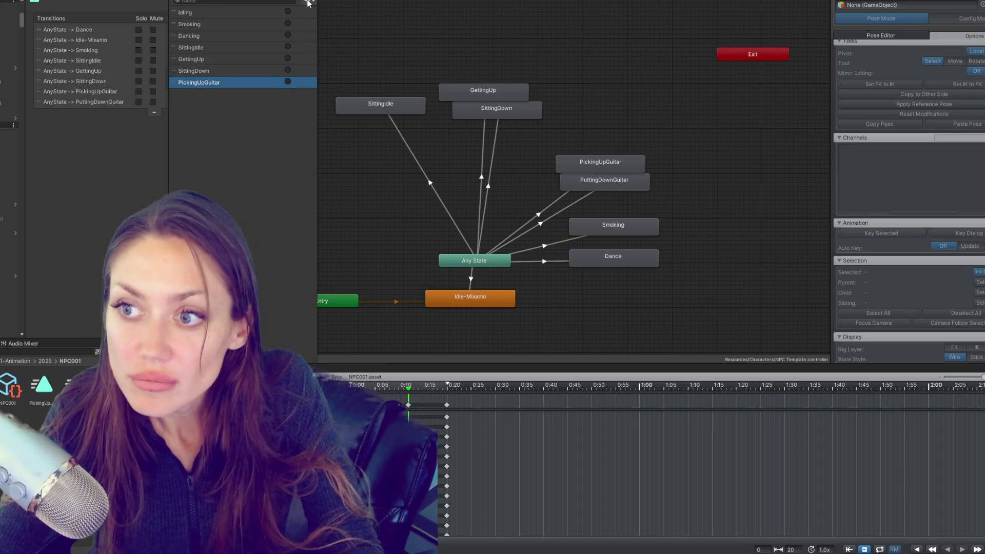
pyautogui.click(307, 1)
pyautogui.click(322, 41)
pyautogui.write('PuttingDownGuti')
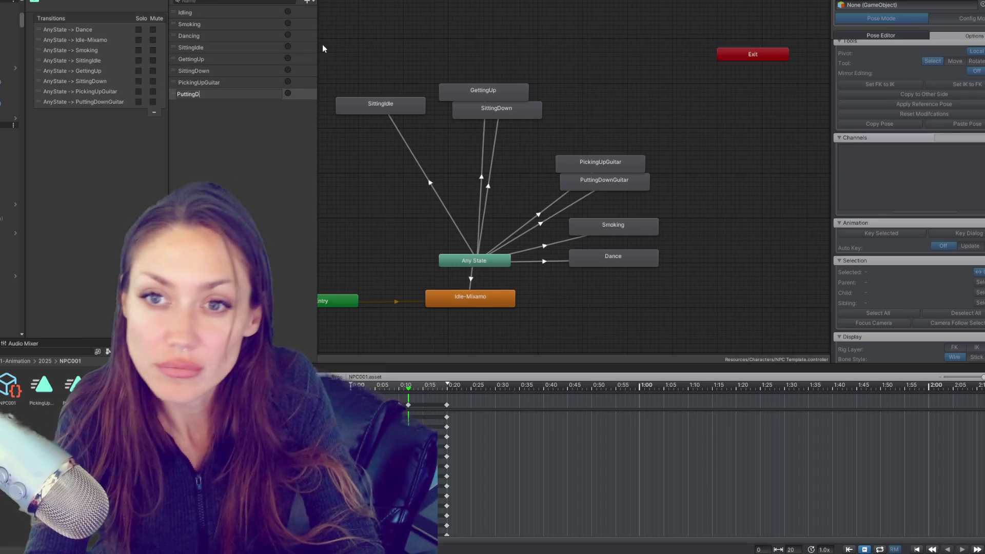
pyautogui.press('BackSpace')
pyautogui.press('BackSpace')
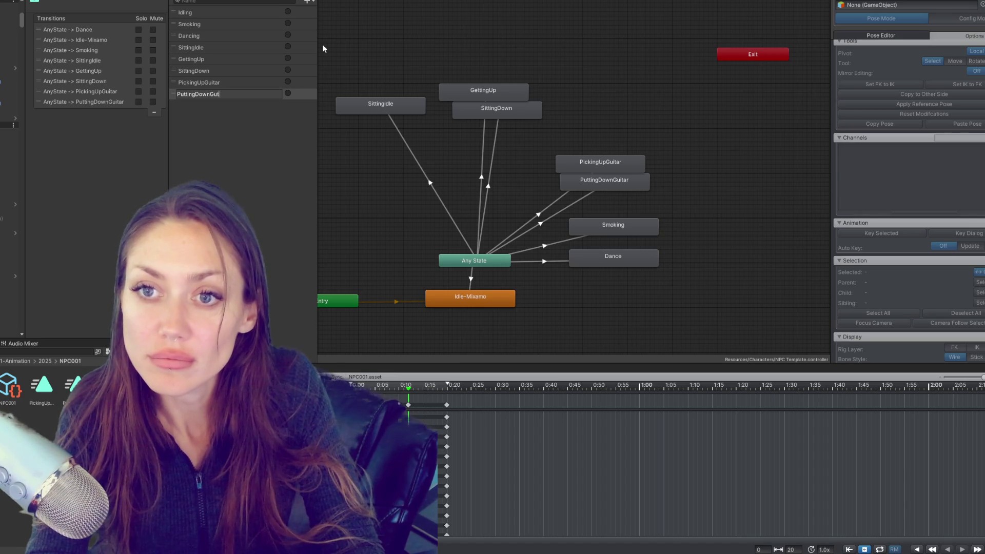
pyautogui.write('itar')
pyautogui.press('Return')
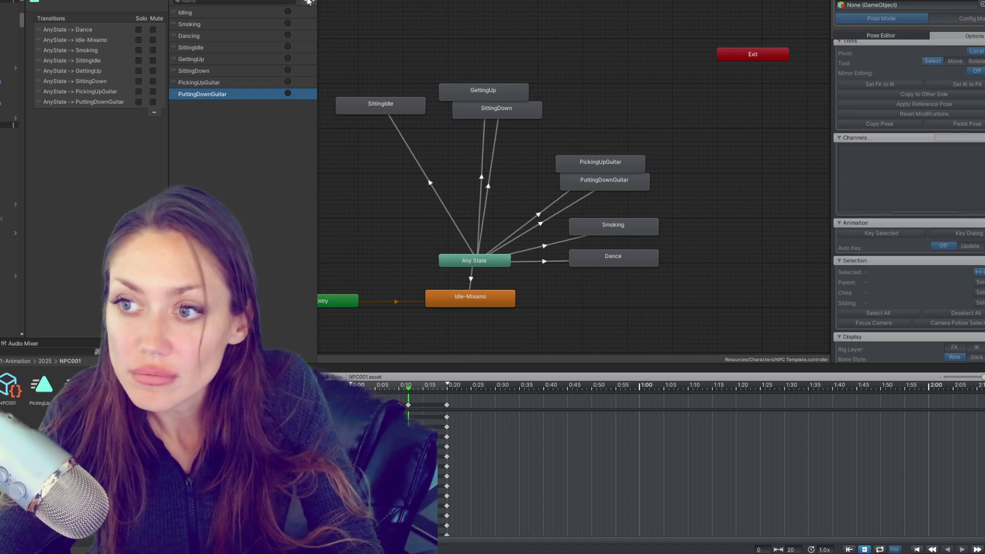
# - Condition the Any State transitions to SittingIdle, GettingUp and SittingDown on their matching triggers
pyautogui.click(406, 143)
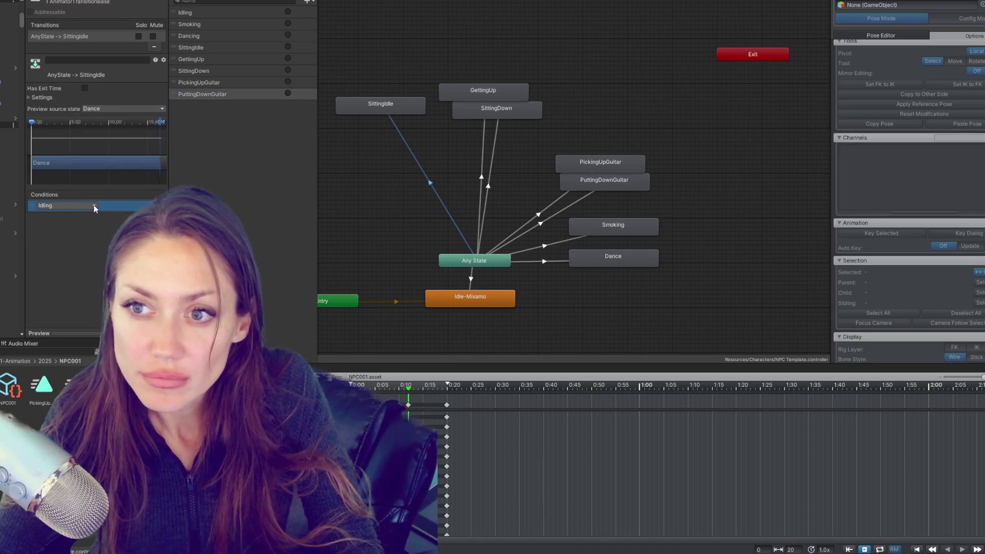
pyautogui.click(94, 205)
pyautogui.click(52, 256)
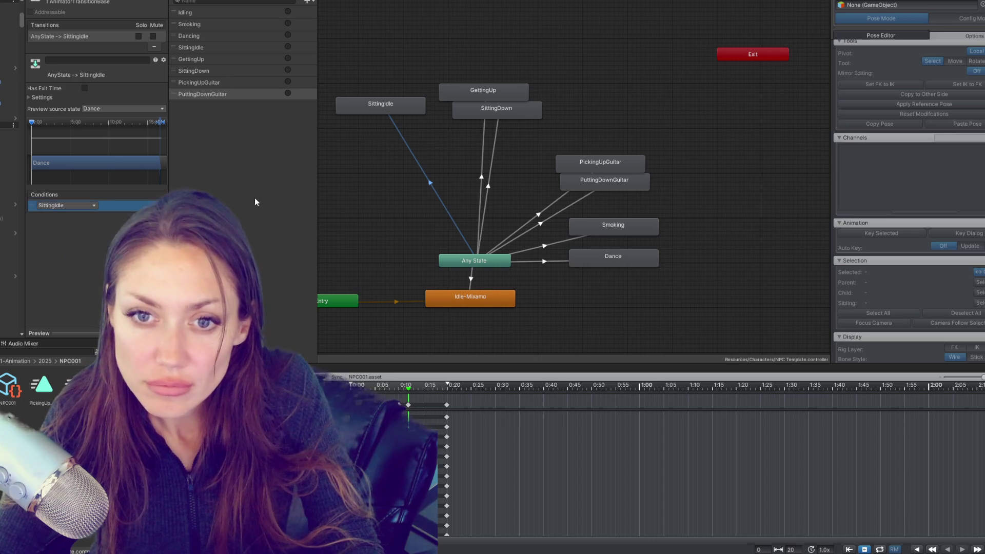
pyautogui.click(482, 134)
pyautogui.click(145, 216)
pyautogui.click(66, 206)
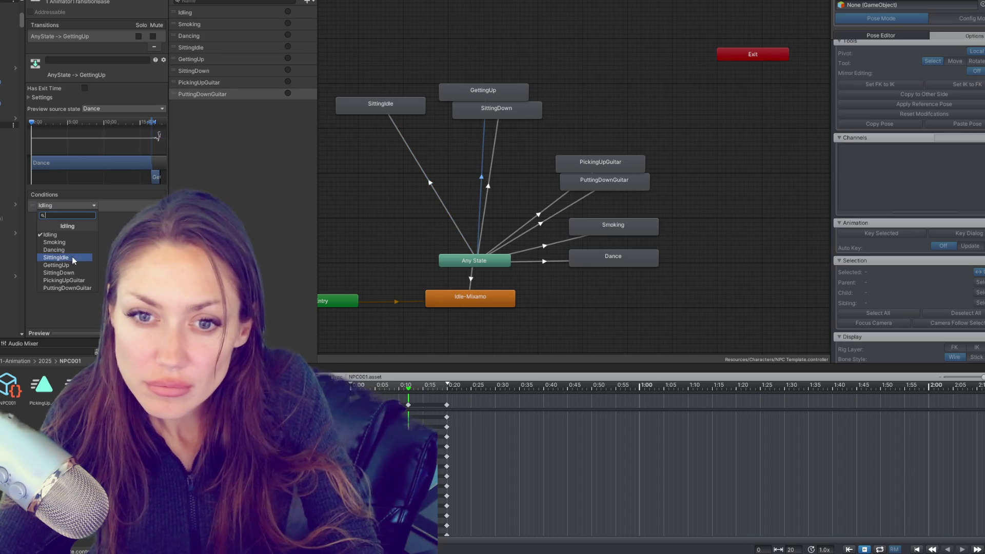
pyautogui.click(51, 263)
pyautogui.click(497, 131)
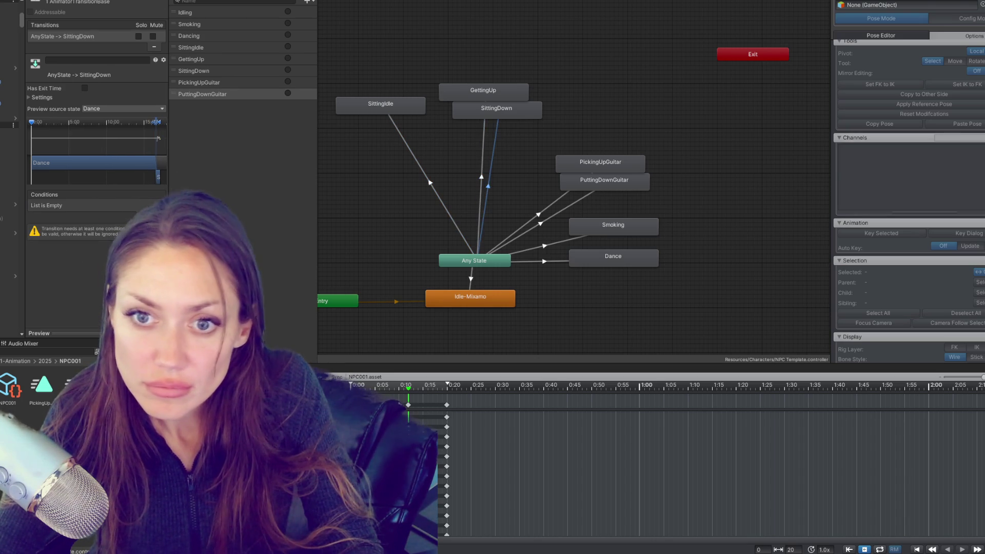
pyautogui.click(145, 216)
pyautogui.click(66, 206)
pyautogui.click(52, 271)
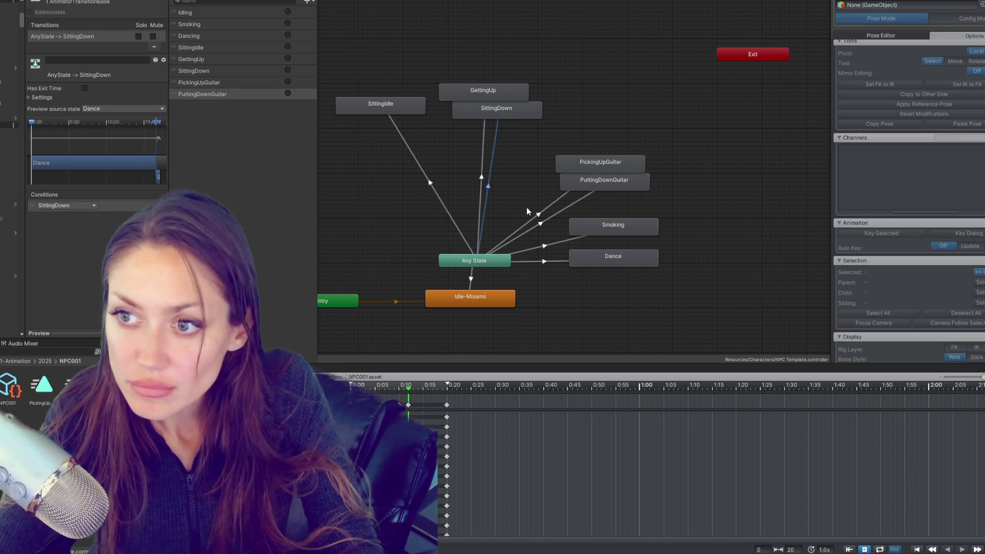
# - Condition the PickingUpGuitar and PuttingDownGuitar transitions on their matching triggers
pyautogui.click(536, 216)
pyautogui.click(145, 216)
pyautogui.click(92, 206)
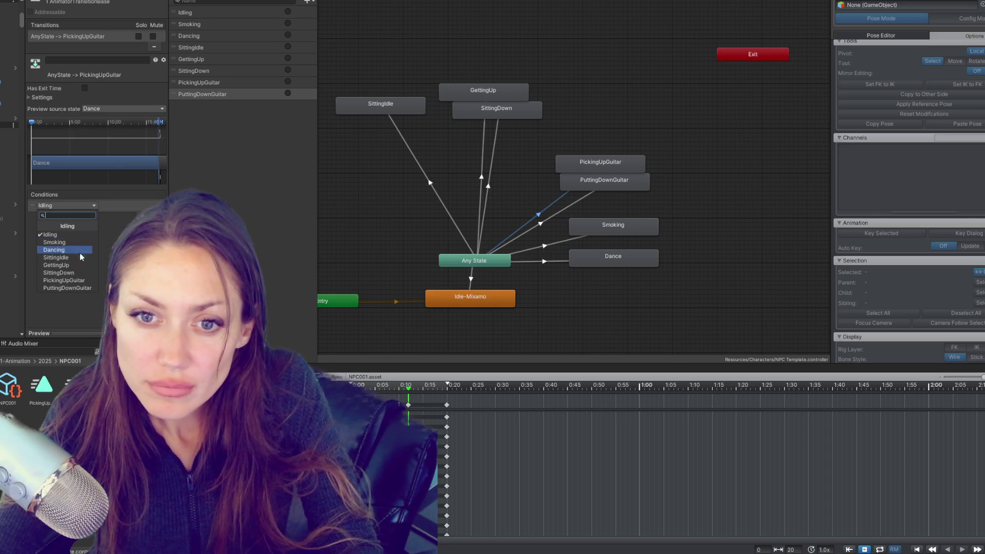
pyautogui.click(83, 281)
pyautogui.click(551, 213)
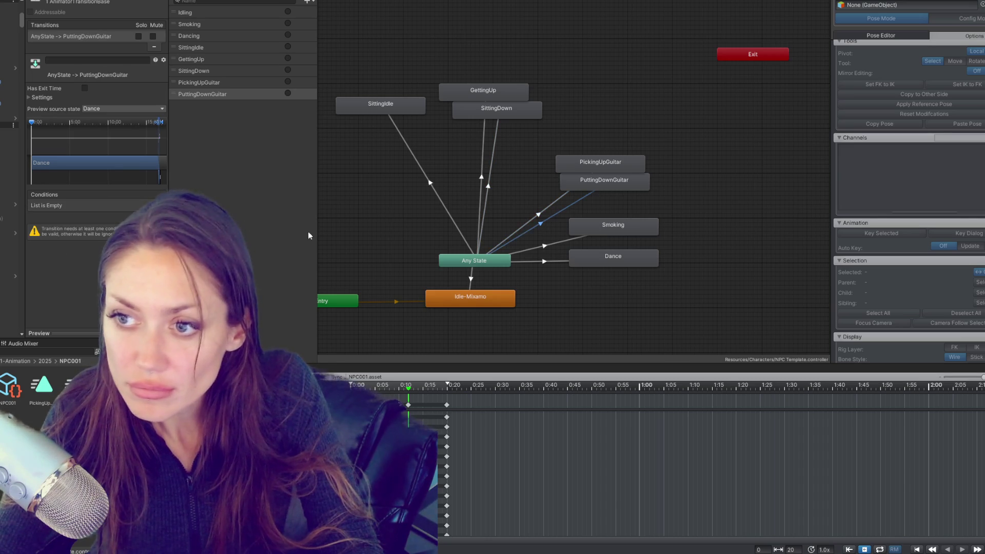
pyautogui.click(145, 216)
pyautogui.click(70, 207)
pyautogui.click(67, 288)
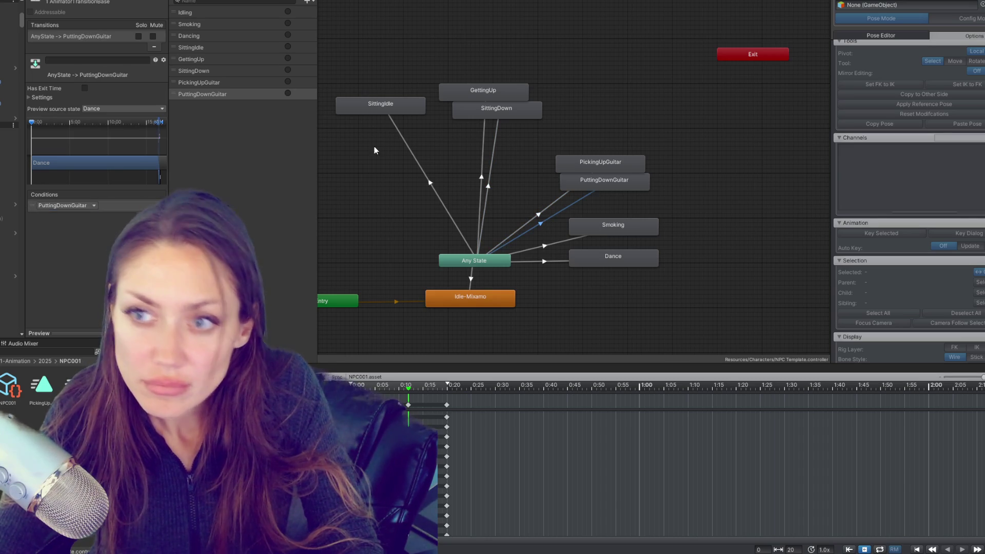
# - Cut the blend to 0 so the PuttingDownGuitar, SittingDown, GettingUp and SittingIdle transitions start immediately
pyautogui.moveTo(159, 132); pyautogui.dragTo(28, 132)
pyautogui.click(550, 205)
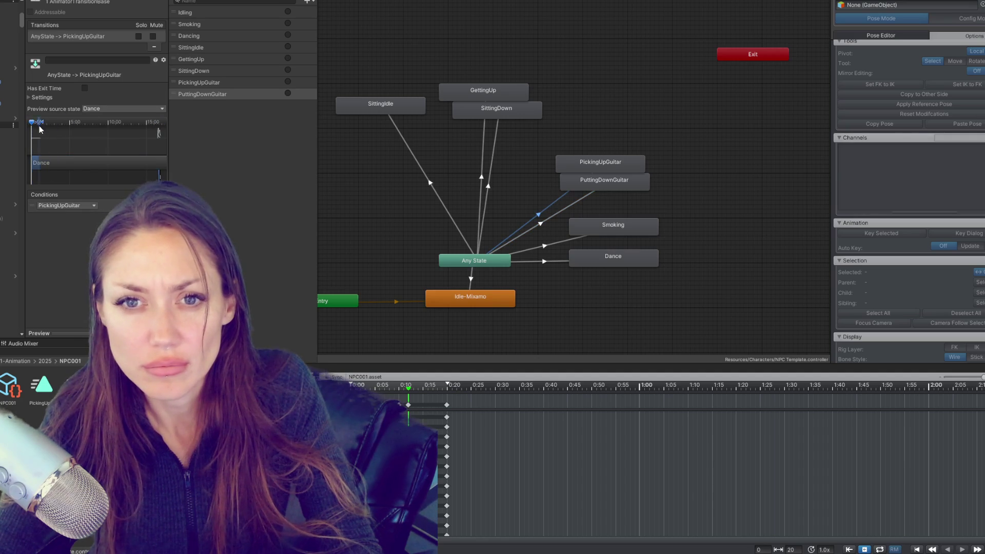
pyautogui.click(496, 138)
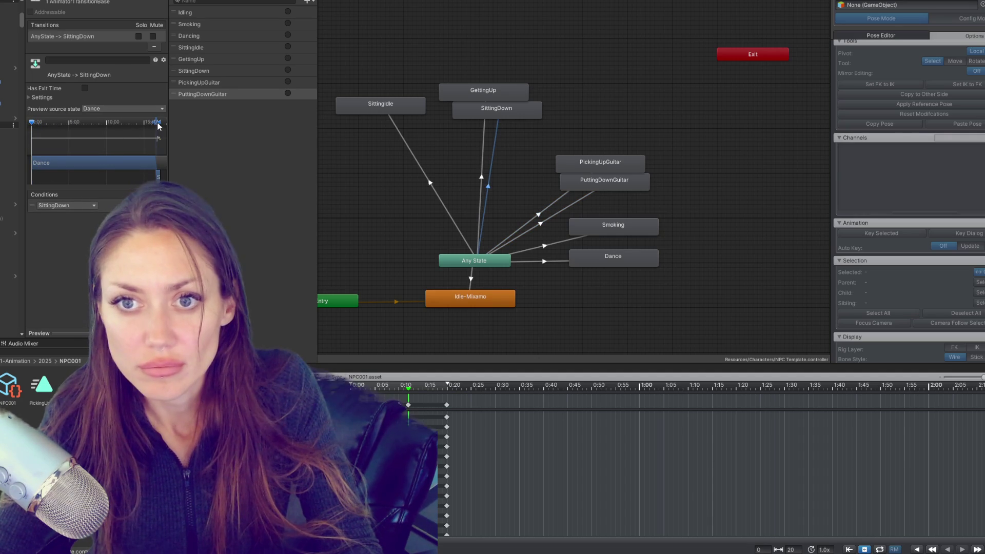
pyautogui.moveTo(157, 122); pyautogui.dragTo(61, 127)
pyautogui.click(484, 131)
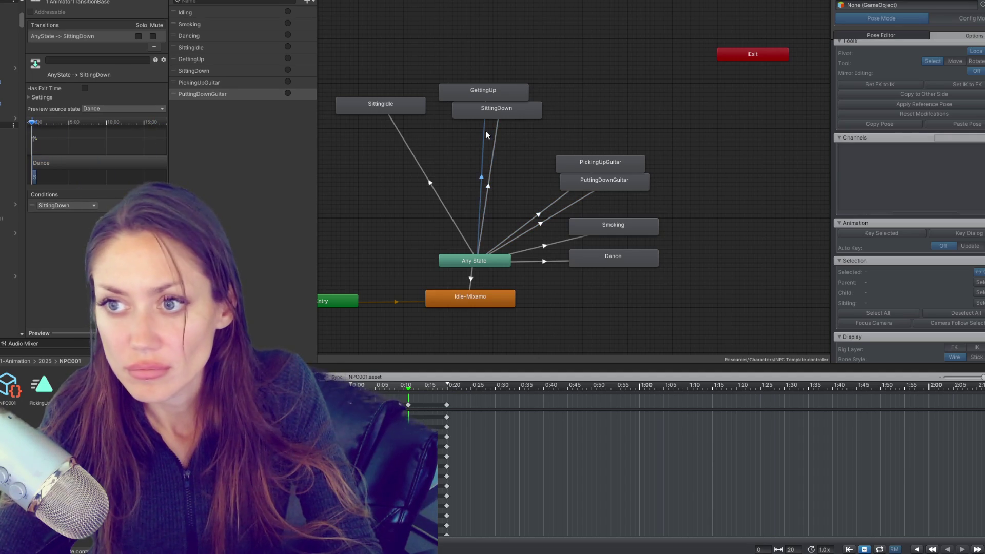
pyautogui.moveTo(153, 125); pyautogui.dragTo(58, 128)
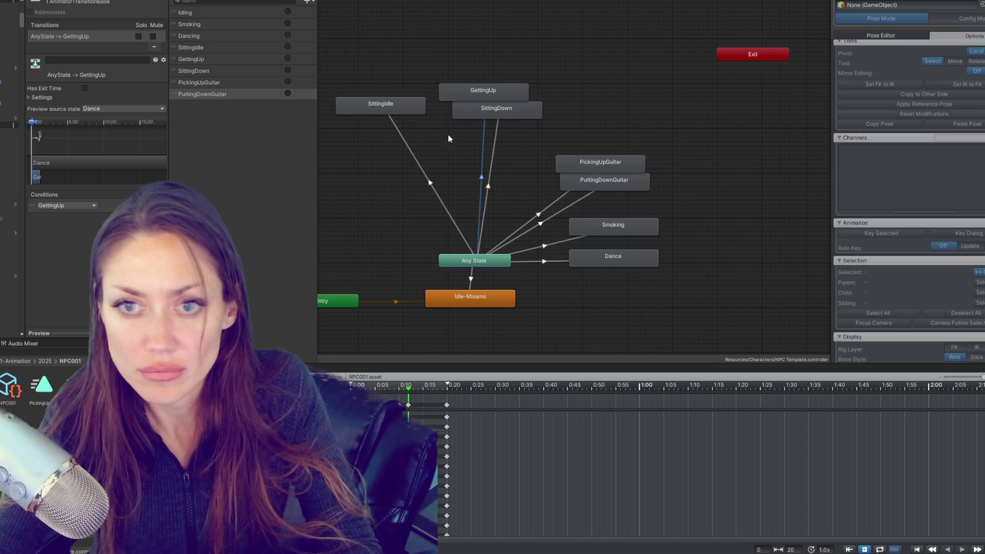
pyautogui.click(419, 159)
pyautogui.moveTo(159, 123); pyautogui.dragTo(30, 131)
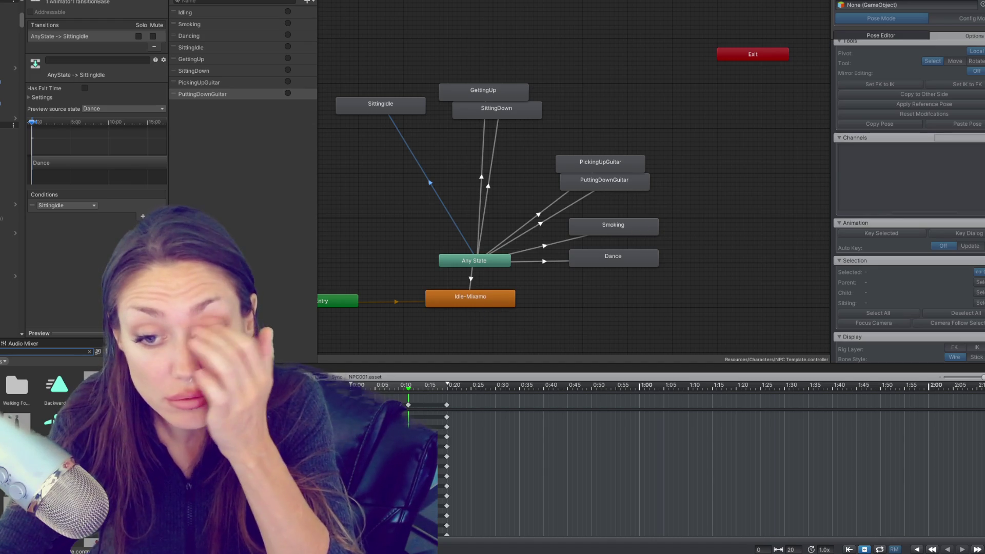
# - Preview the Walking Left clip, then show the Walking clip's settings with Loop Time enabled
pyautogui.scroll(-2, 51, 400)
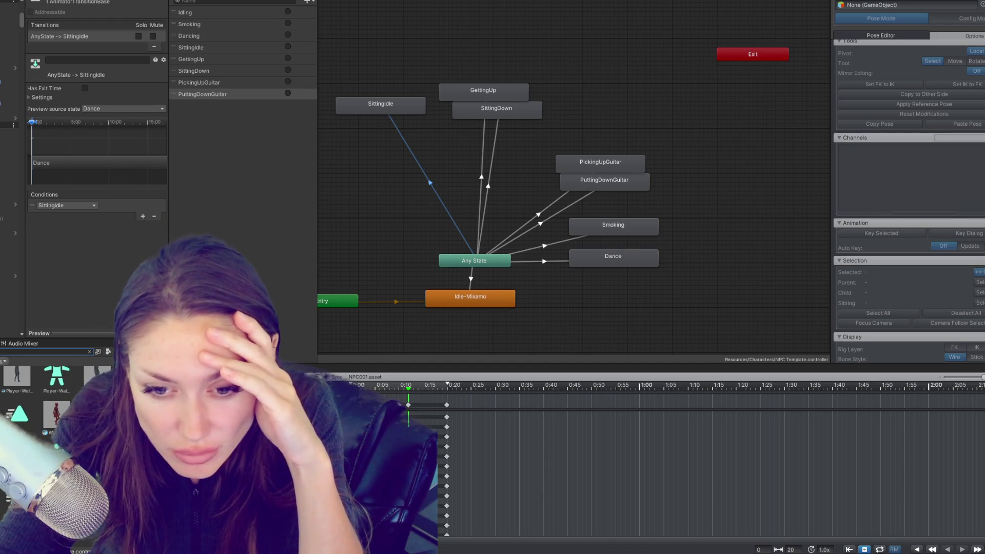
pyautogui.click(98, 377)
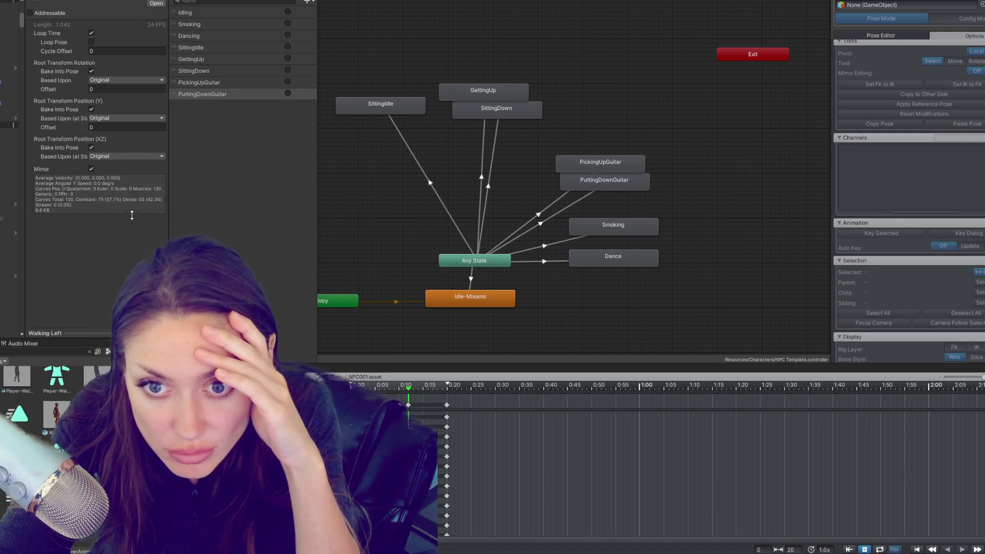
pyautogui.moveTo(132, 215); pyautogui.dragTo(131, 216)
pyautogui.click(17, 377)
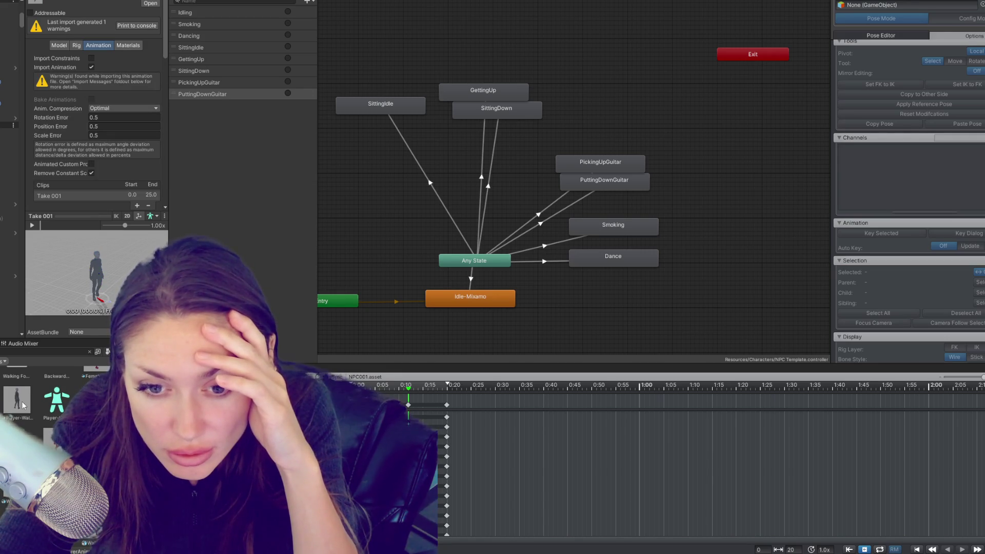
pyautogui.press('Right')
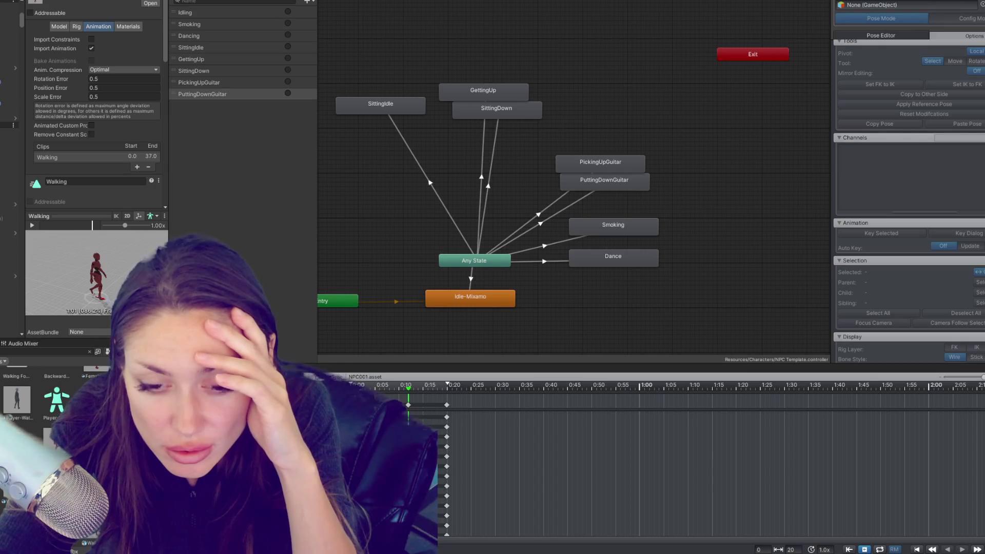
pyautogui.press('Right')
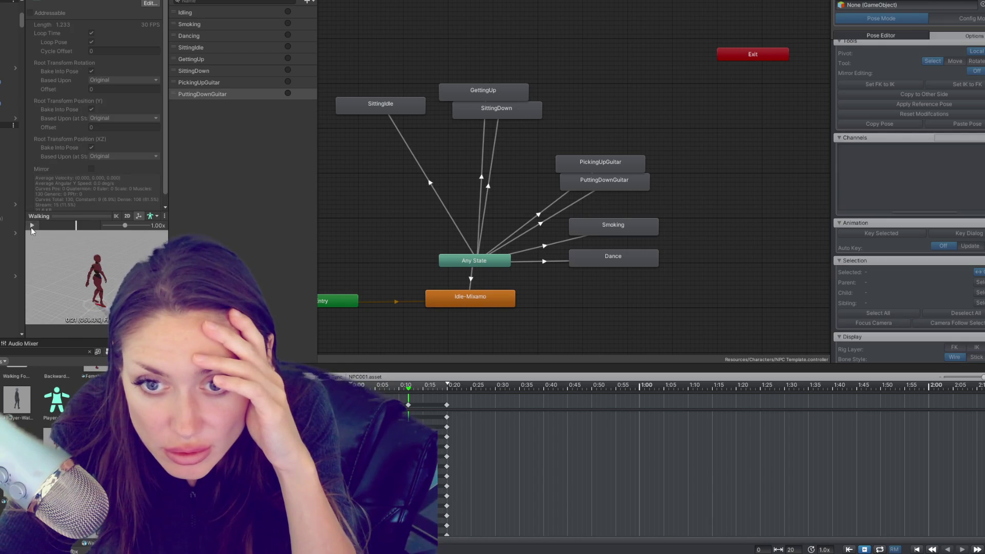
# - Add a Walking state with a transition from Idle-Mixamo, and give that transition a condition
pyautogui.moveTo(17, 401); pyautogui.dragTo(576, 302)
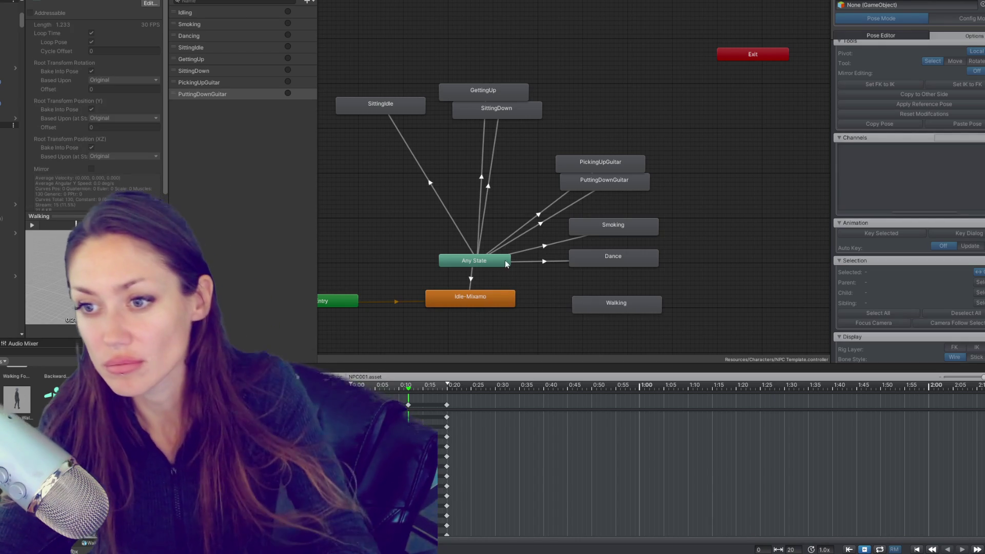
pyautogui.rightClick(498, 299)
pyautogui.click(515, 304)
pyautogui.click(607, 302)
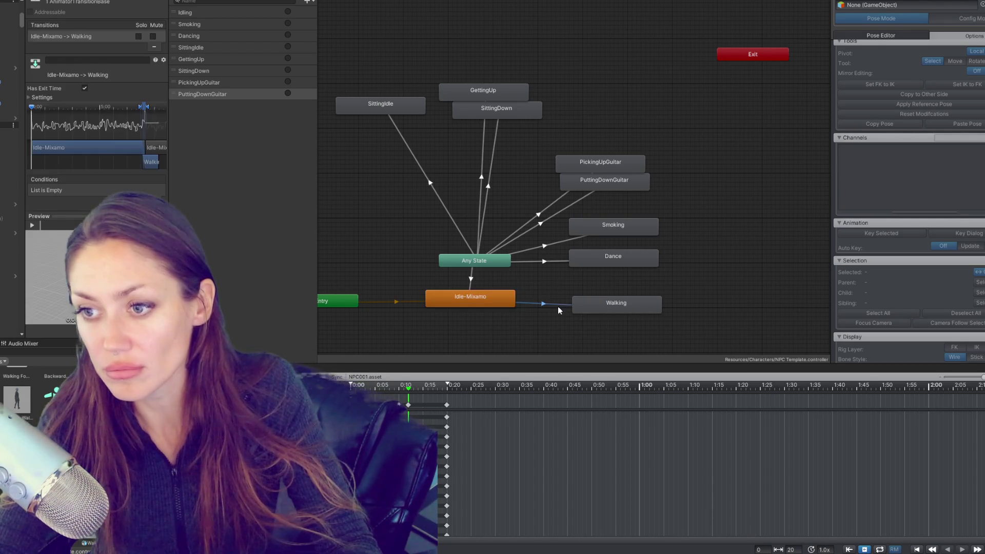
pyautogui.click(146, 200)
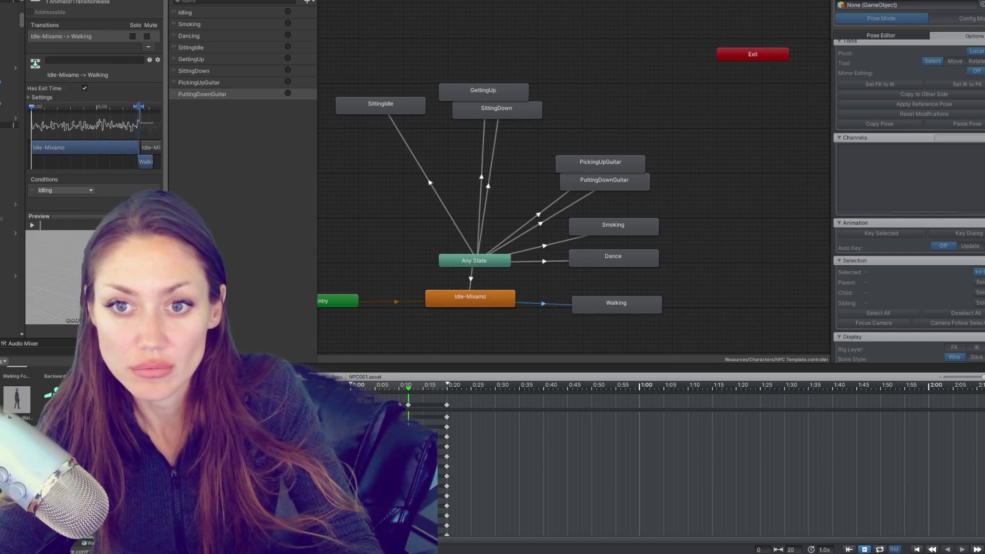
pyautogui.click(77, 190)
pyautogui.write('wa')
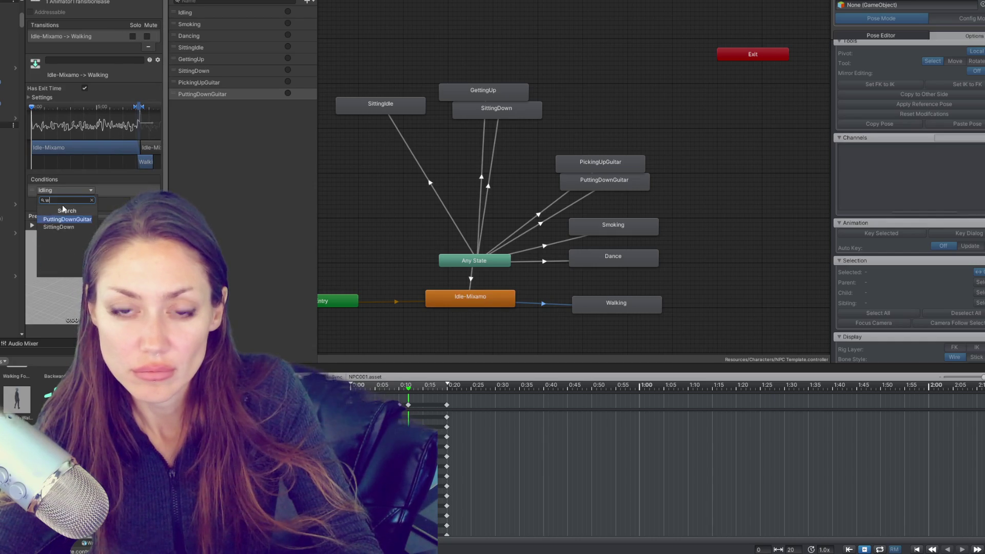
pyautogui.write('lking')
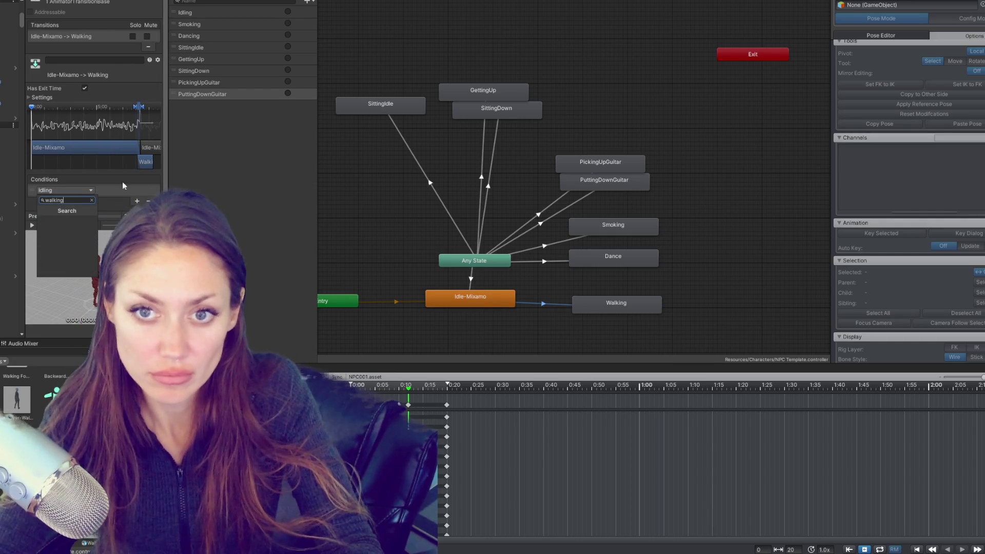
# - Create a Walking trigger, use it as the transition's condition, and remove the blend
pyautogui.click(313, 1)
pyautogui.click(317, 41)
pyautogui.write('Walkinkg')
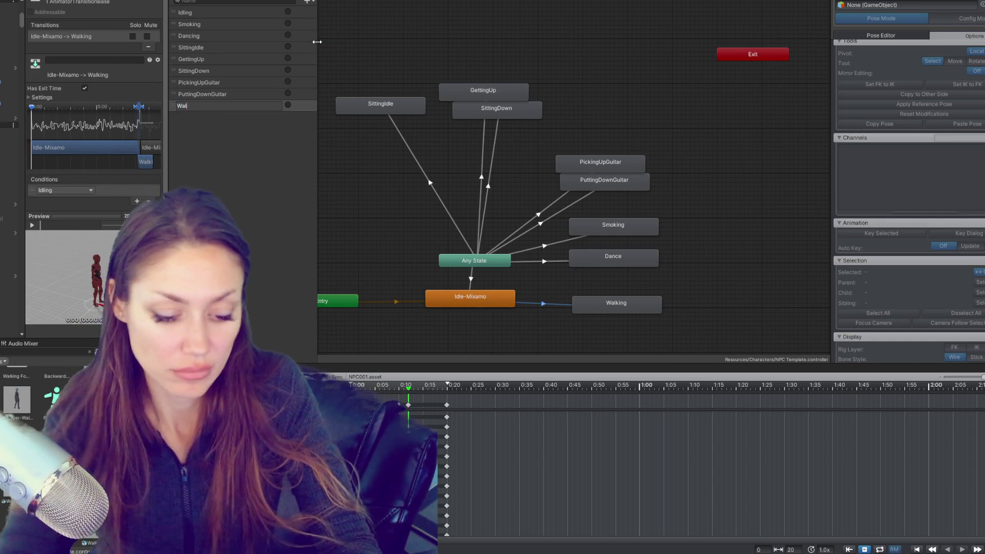
pyautogui.press('BackSpace')
pyautogui.press('BackSpace')
pyautogui.write('g')
pyautogui.press('Return')
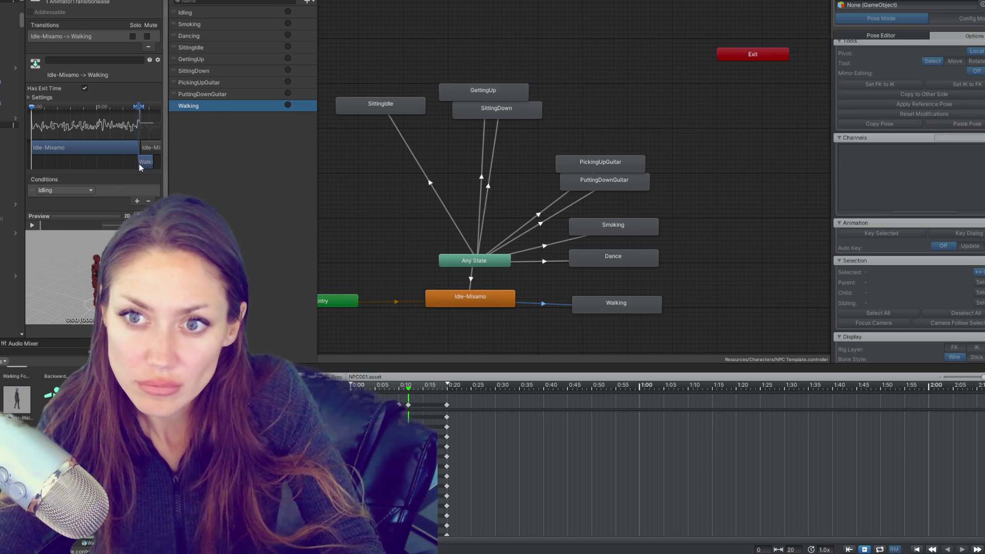
pyautogui.click(89, 190)
pyautogui.click(56, 280)
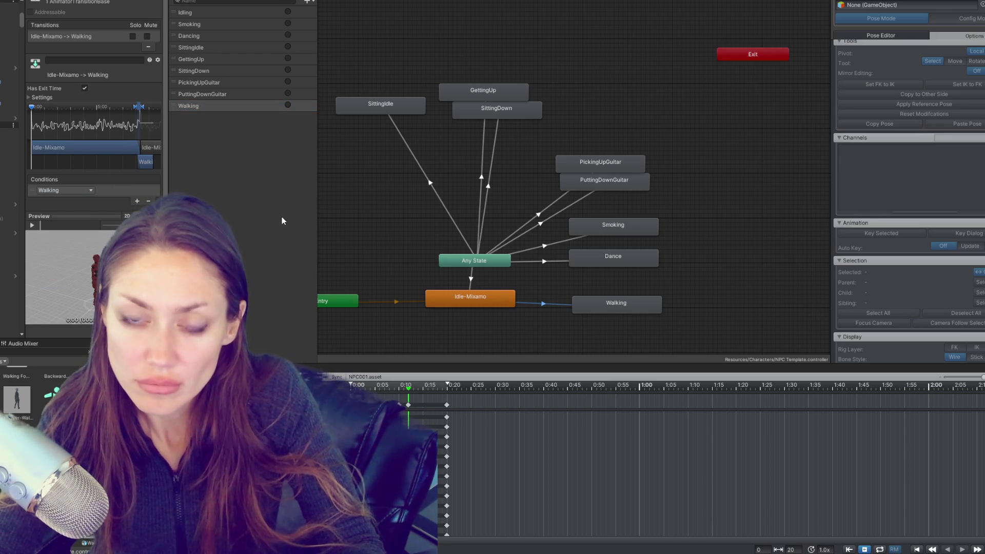
pyautogui.moveTo(140, 109); pyautogui.dragTo(34, 109)
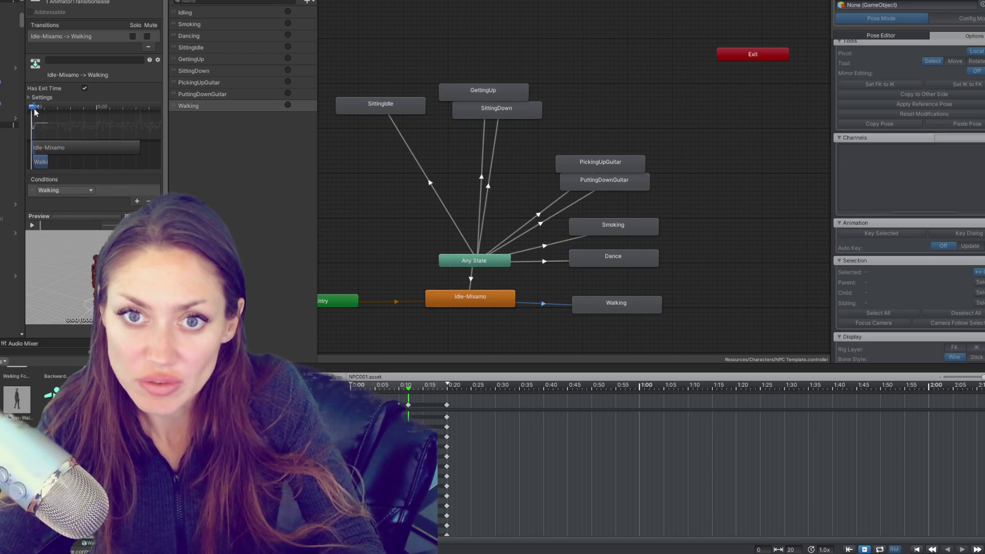
pyautogui.click(406, 213)
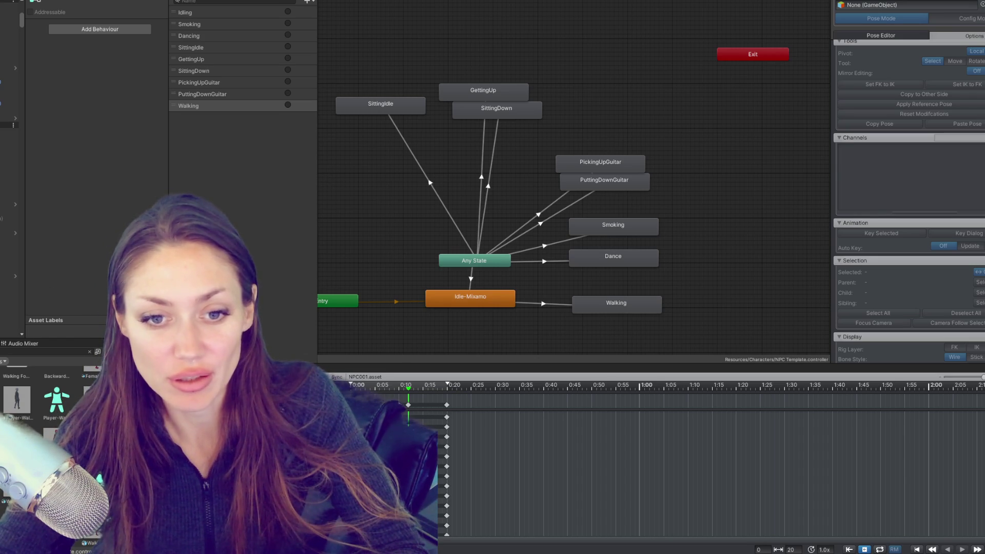
# - In the Scene view, select the Guitar NPC and collapse its Routine component
pyautogui.hotkey('ctrl', '1')
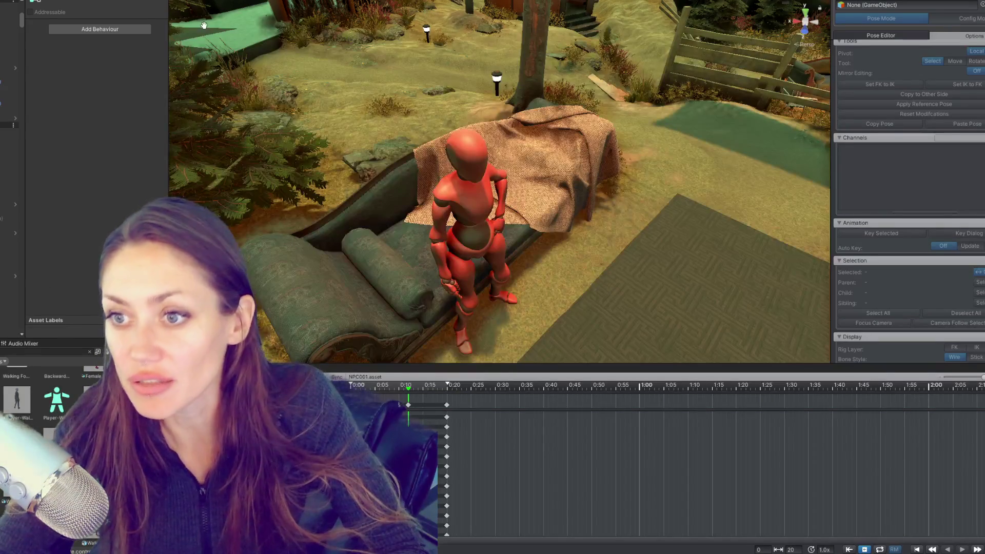
pyautogui.click(2, 117)
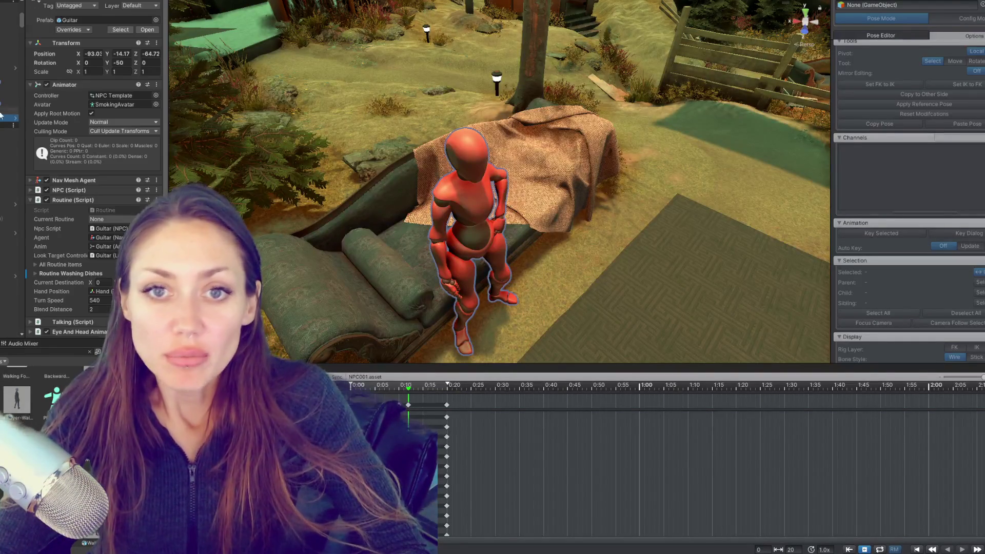
pyautogui.click(56, 199)
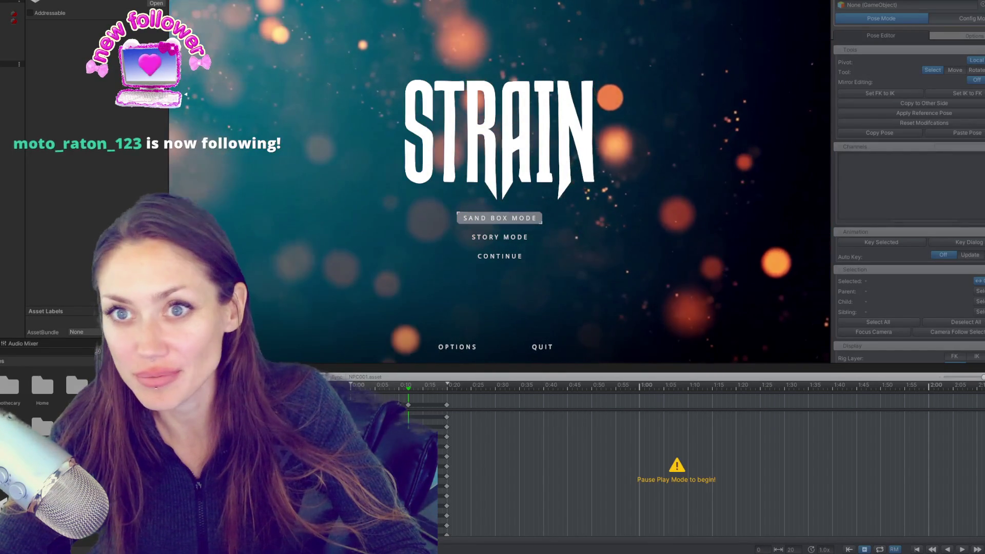
# - Switch the editor layout to GOOD from the Window > Layouts menu
pyautogui.click(184, 0)
pyautogui.moveTo(247, 93)
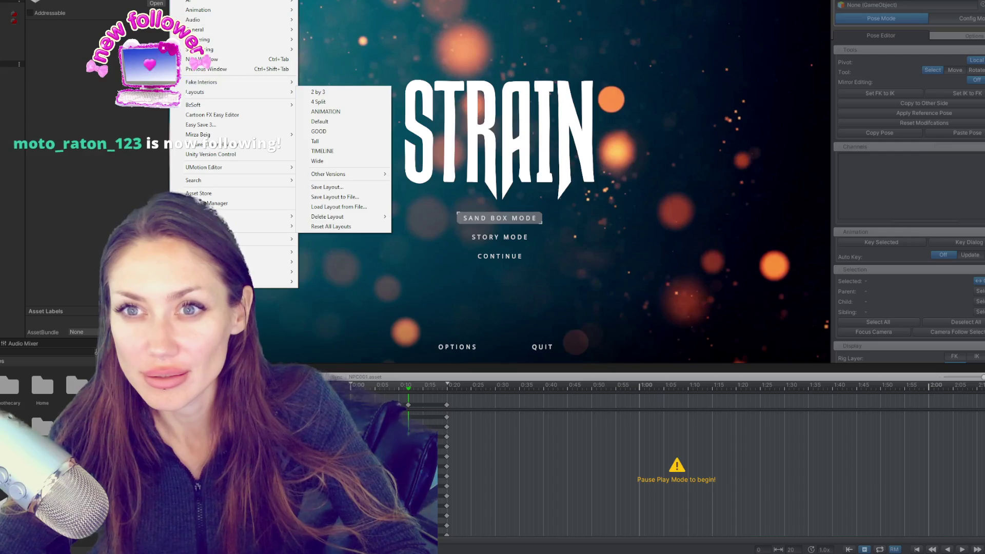
pyautogui.click(377, 133)
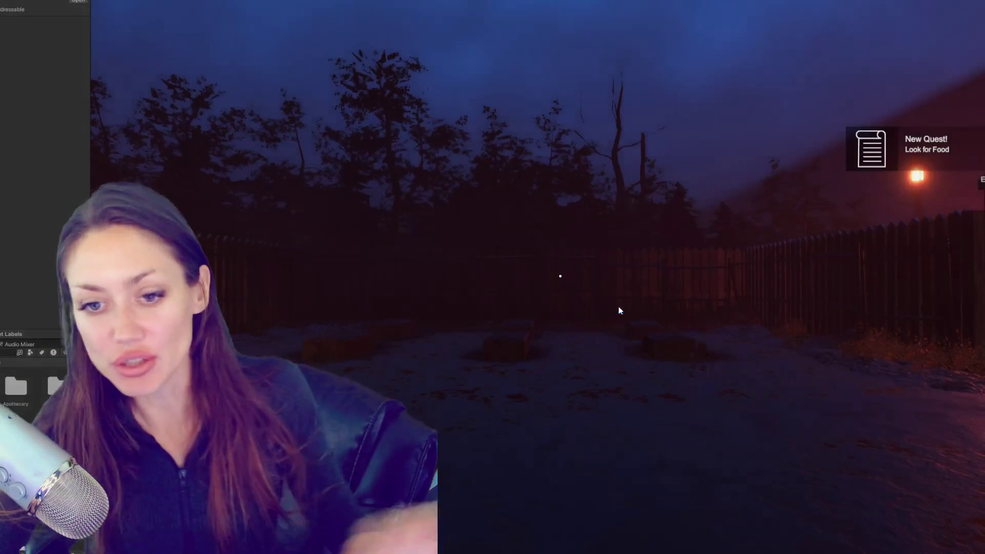
# - Pick up the wildberries and newspaper, then place a Newspaper Bed in the yard
pyautogui.click(619, 309)
pyautogui.press('w')
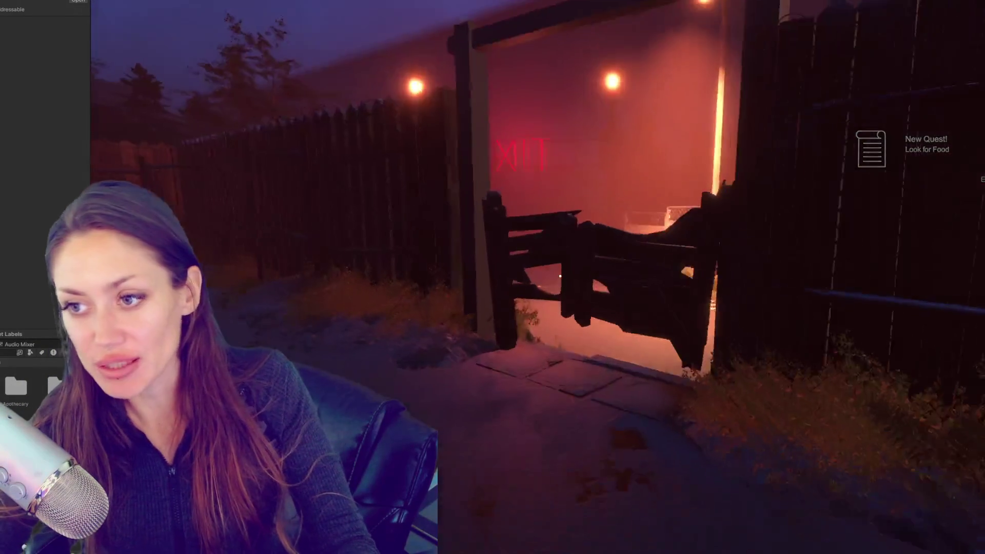
pyautogui.moveTo(560, 276)
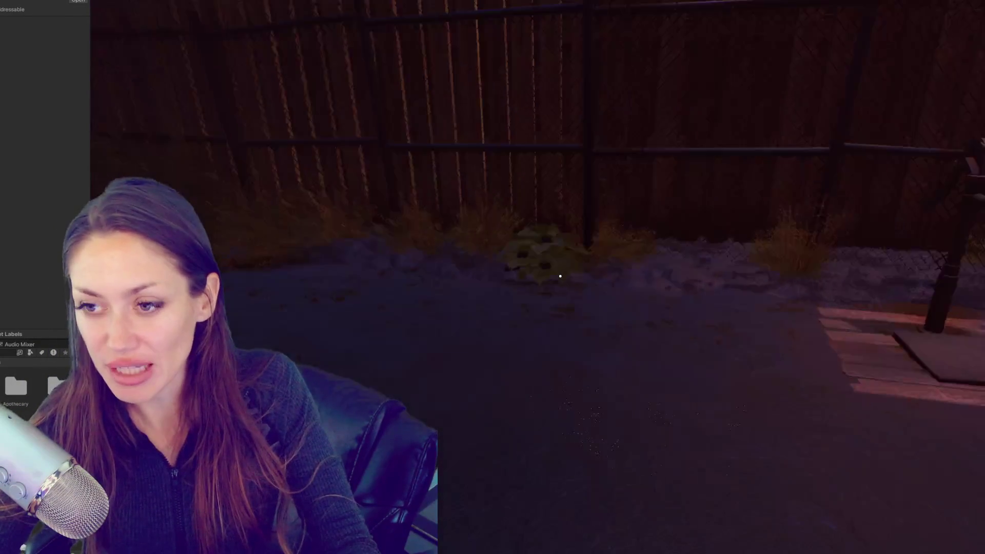
pyautogui.press('w')
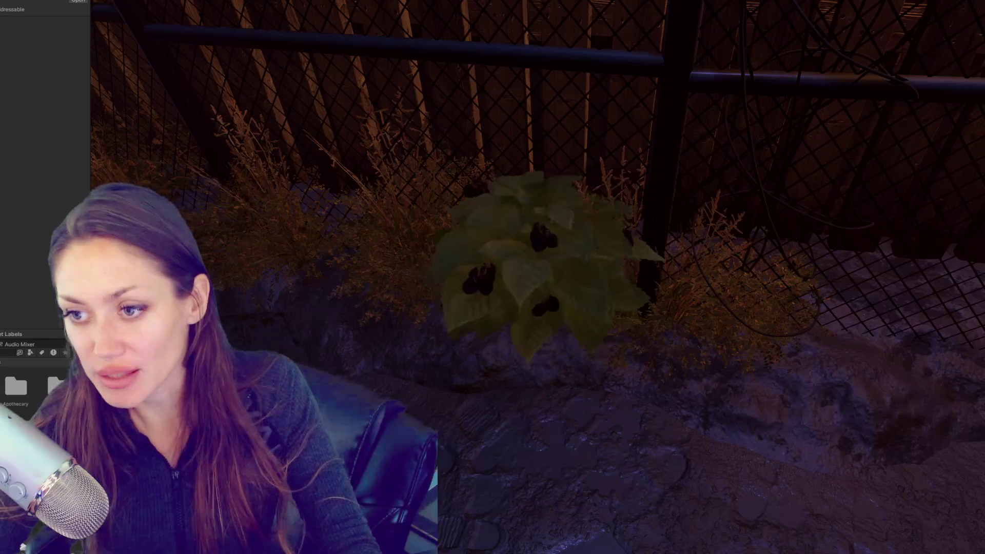
pyautogui.press('e')
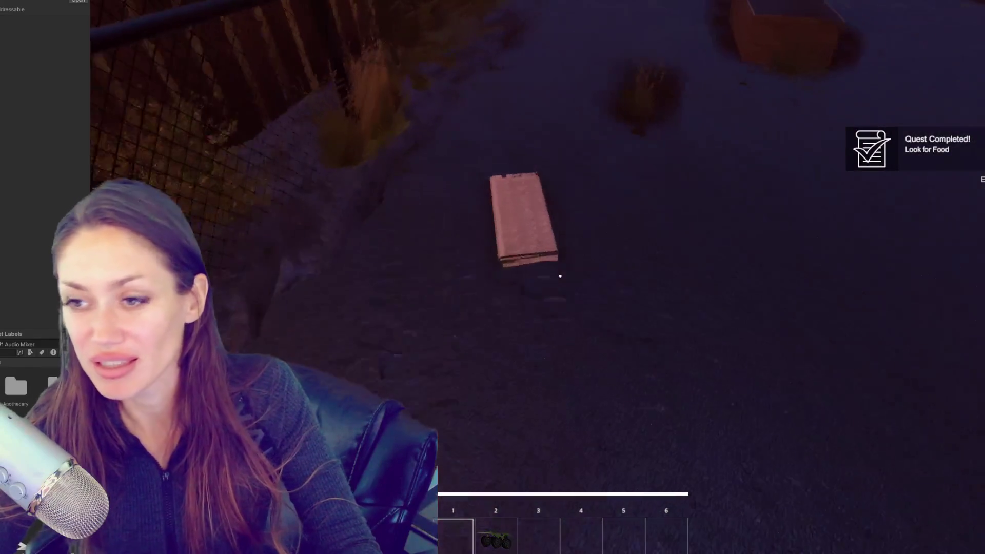
pyautogui.press('e')
pyautogui.press('Escape')
pyautogui.click(724, 54)
pyautogui.click(423, 125)
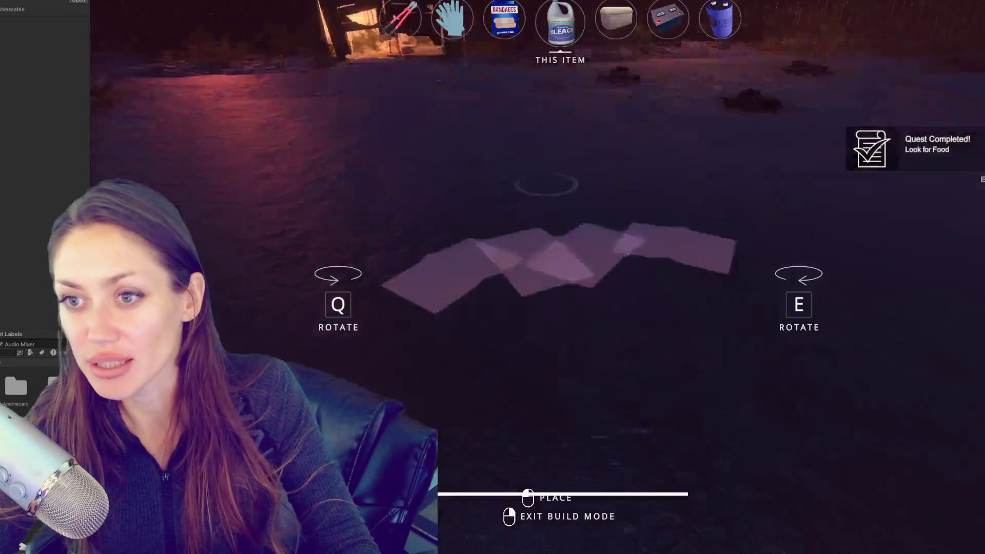
pyautogui.click(560, 276)
# - Break down the wooden gate and eat the Wildberries to finish the quest
pyautogui.press('2')
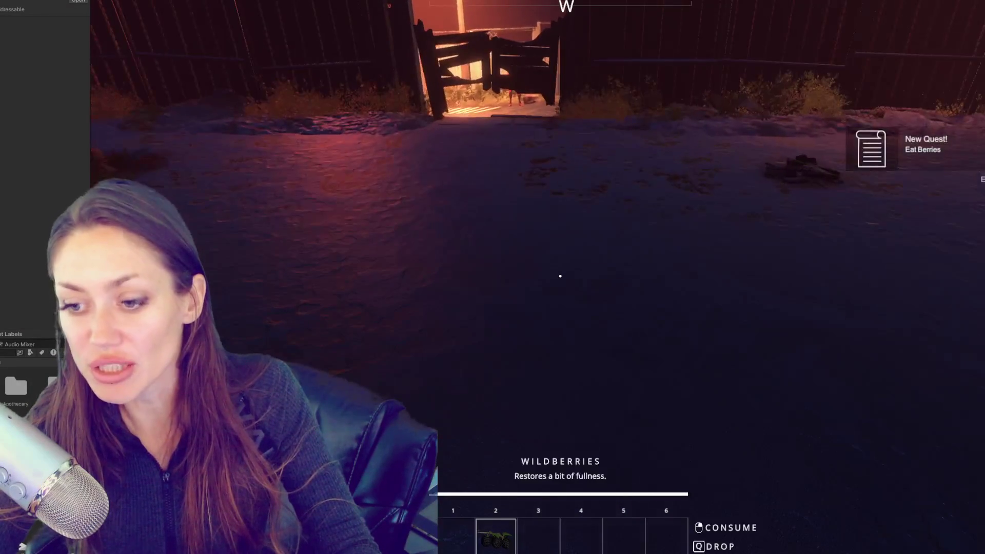
pyautogui.press('w')
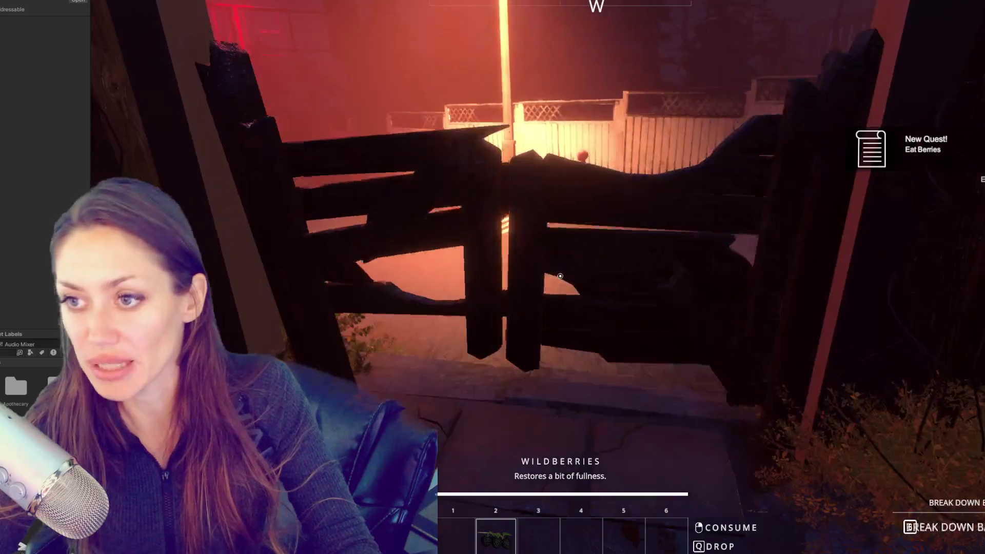
pyautogui.press('e')
pyautogui.press('w')
pyautogui.click(560, 276)
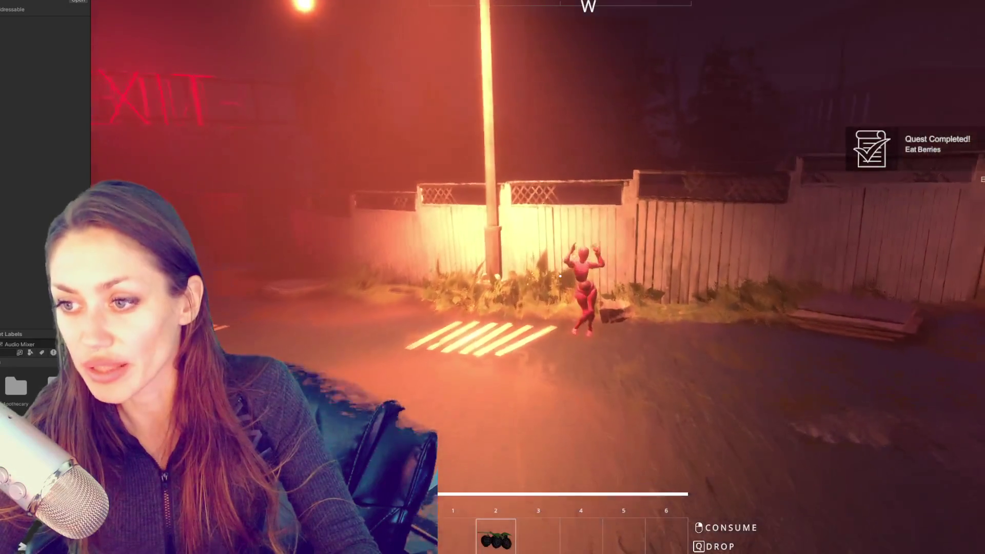
# - Walk through the EXIT gate along the street and path, then enter the apothecary
pyautogui.press('w')
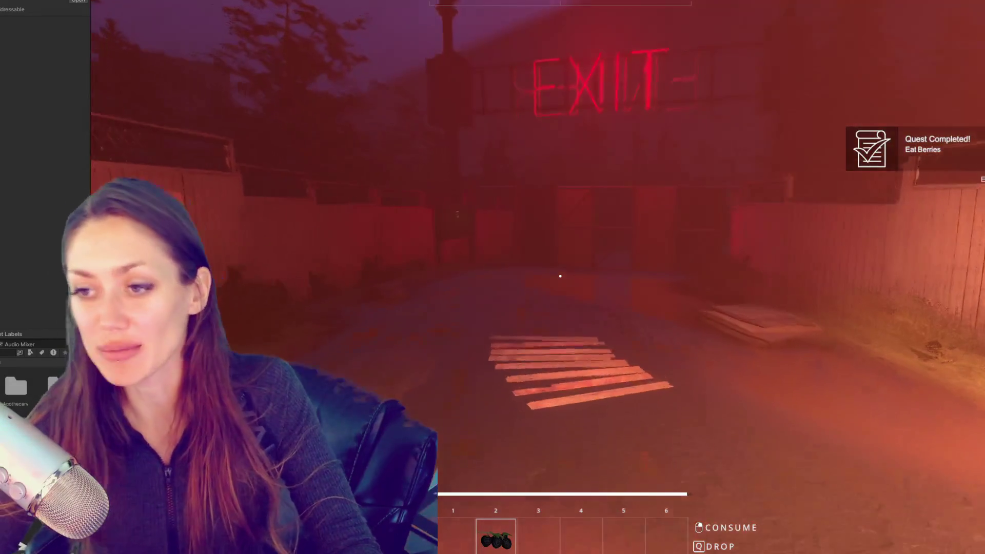
pyautogui.press('w')
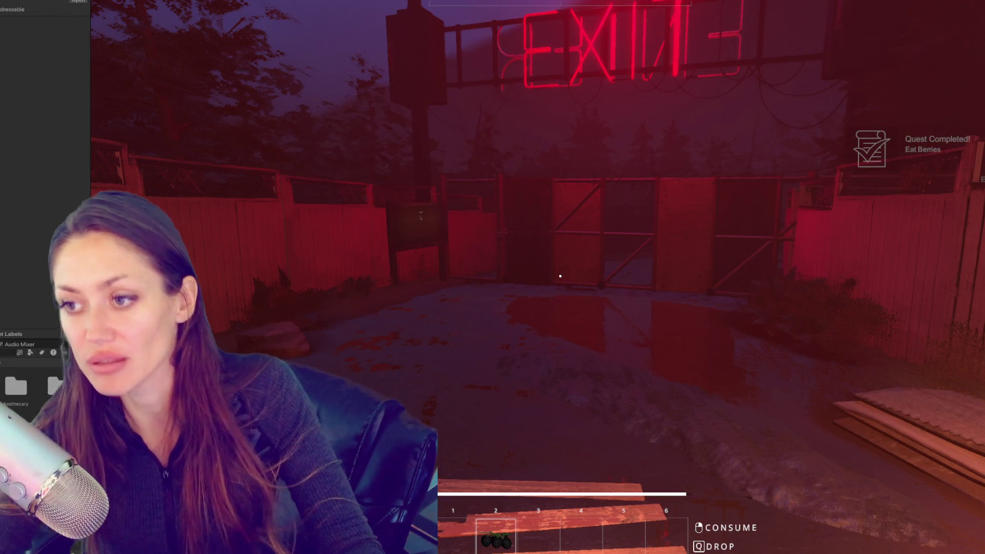
pyautogui.press('w')
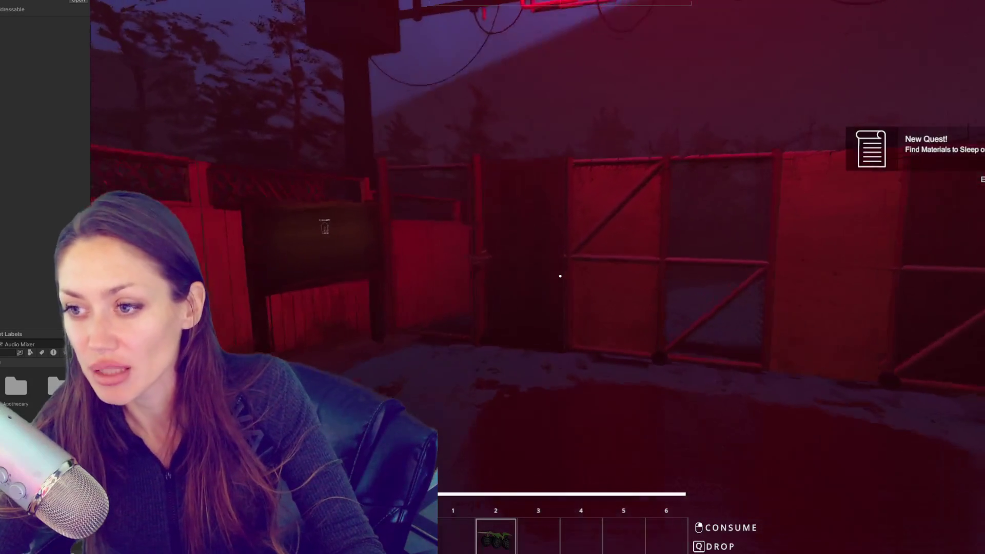
pyautogui.press('w')
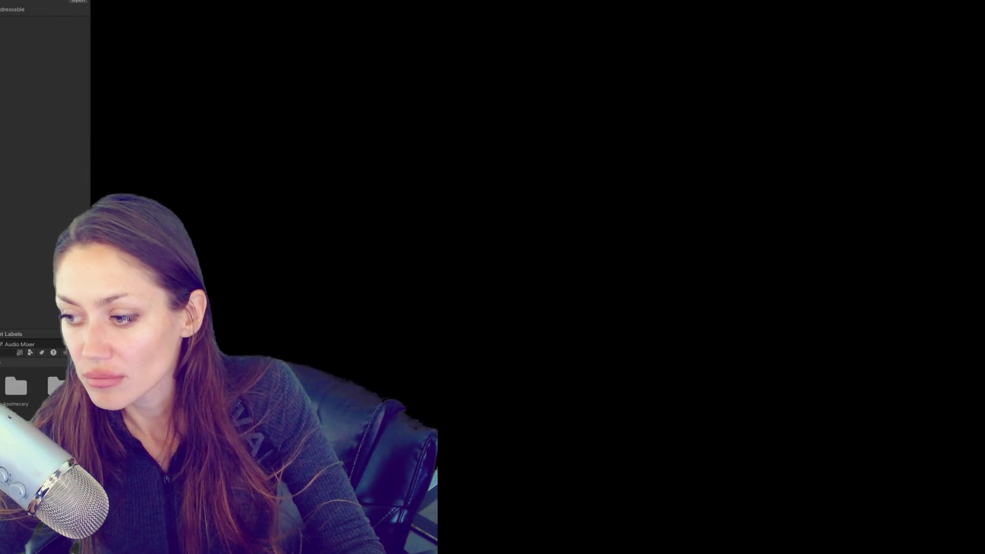
pyautogui.press('w')
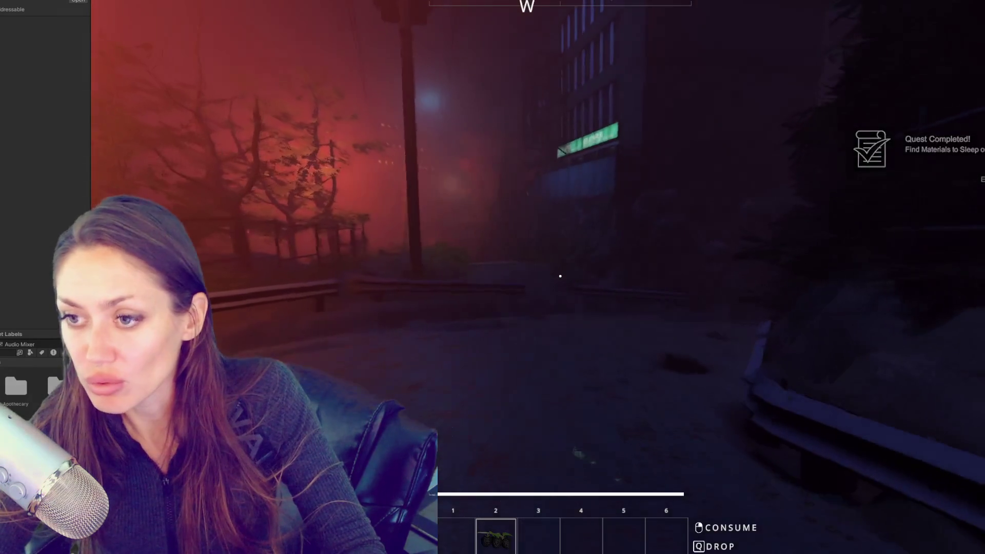
pyautogui.press('w')
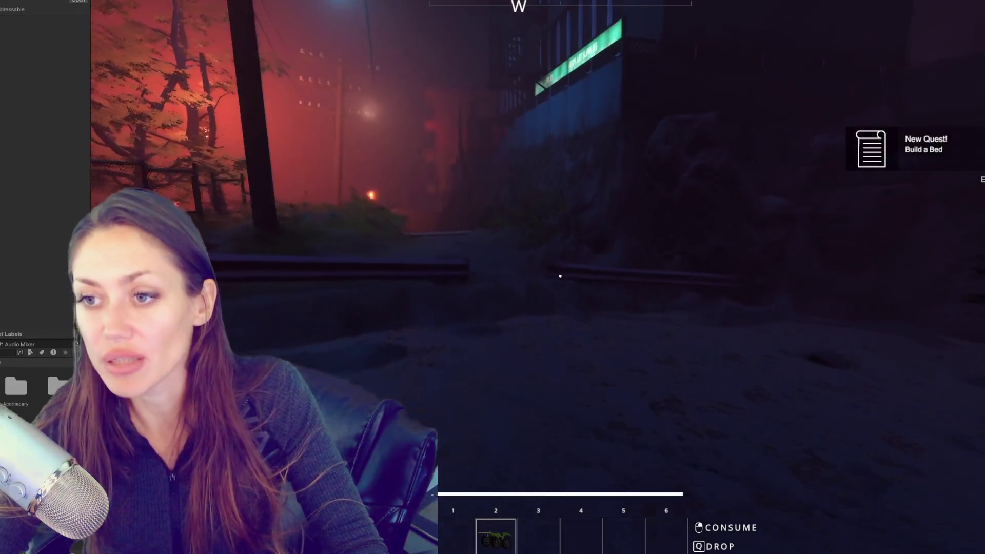
pyautogui.press('w')
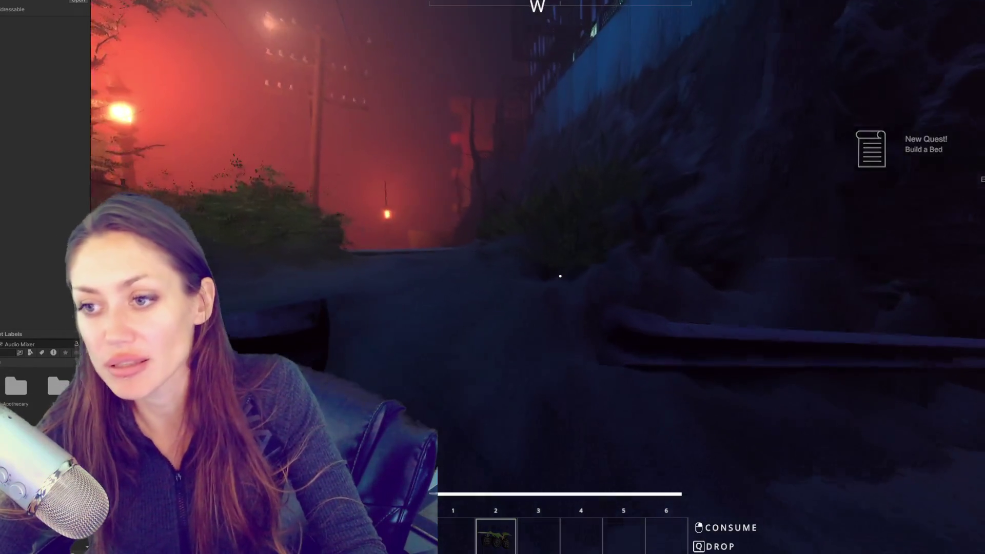
pyautogui.press('w')
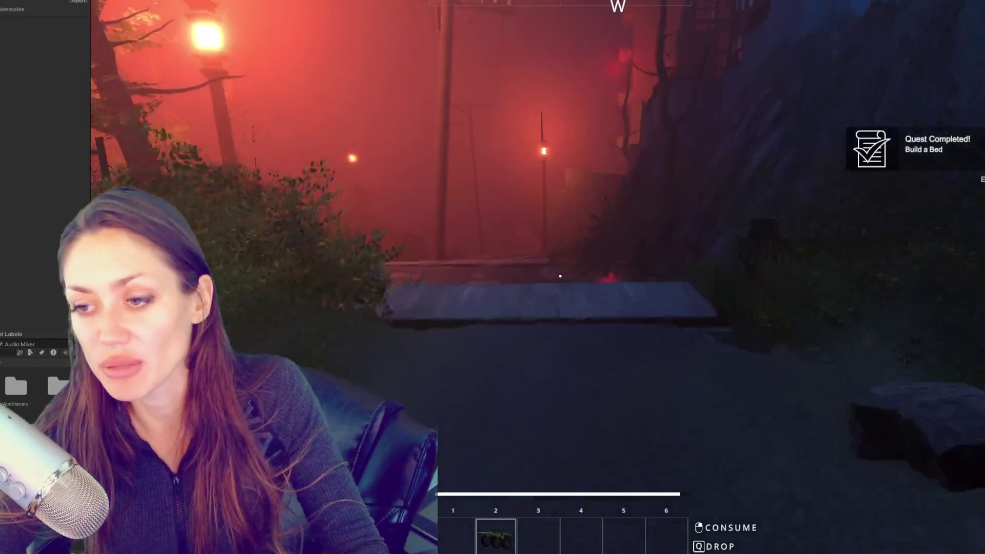
pyautogui.press('w')
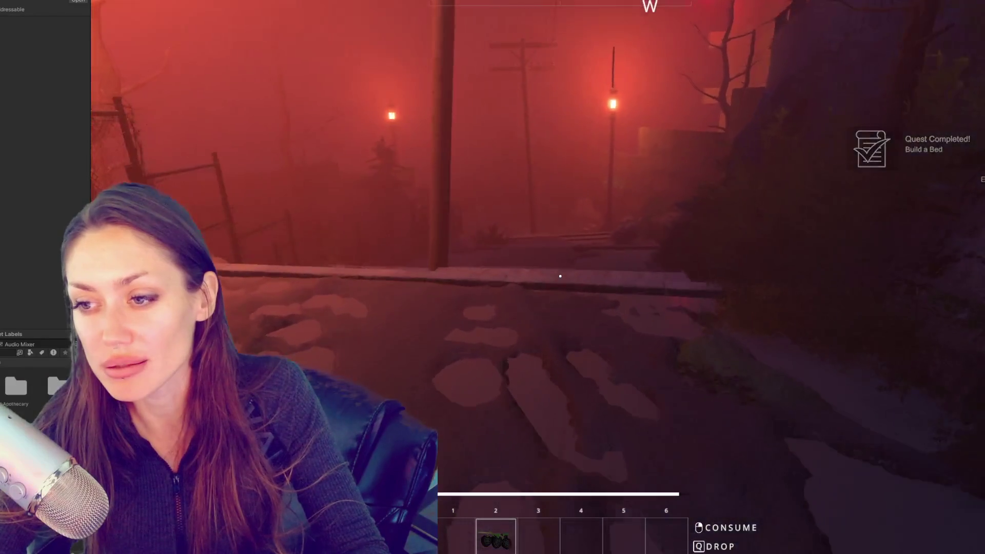
pyautogui.press('w')
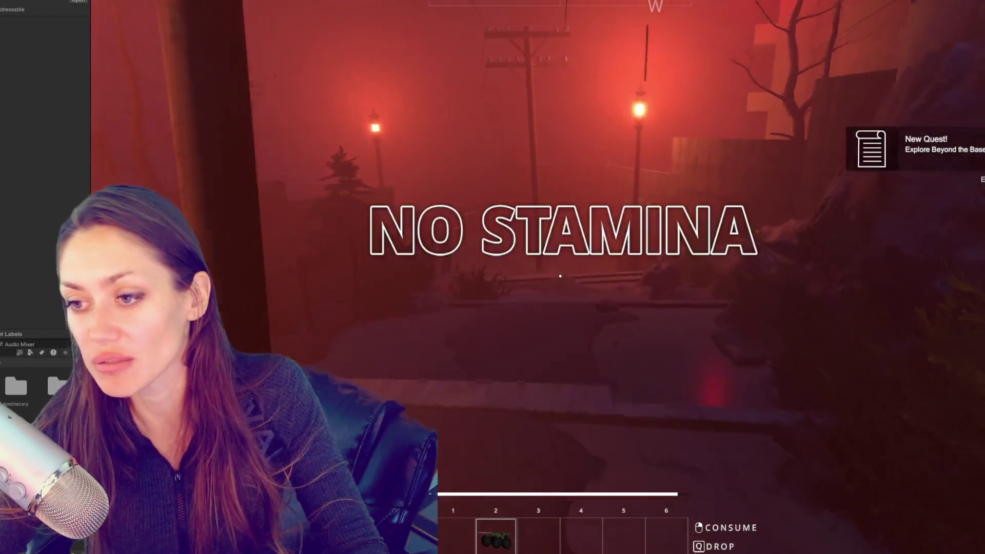
pyautogui.press('w')
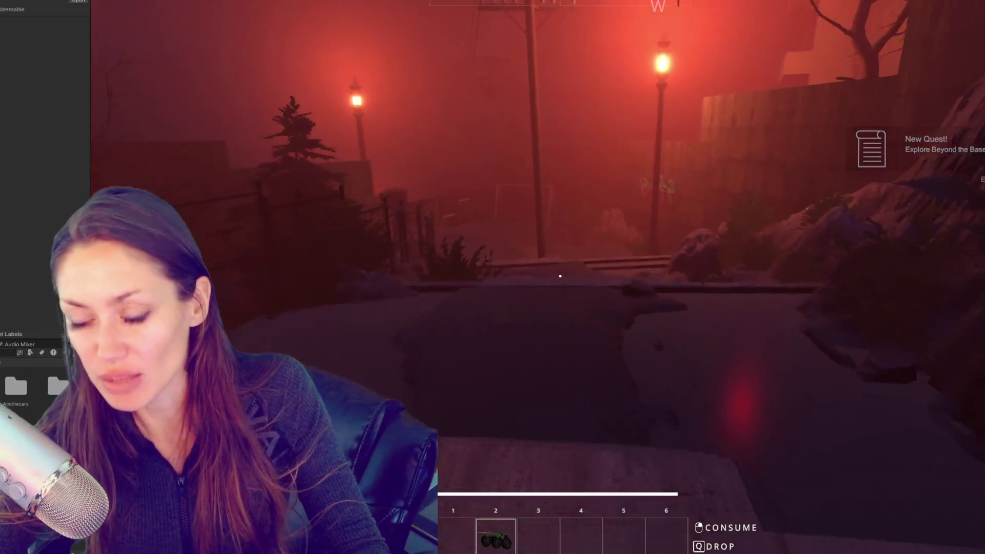
pyautogui.press('w')
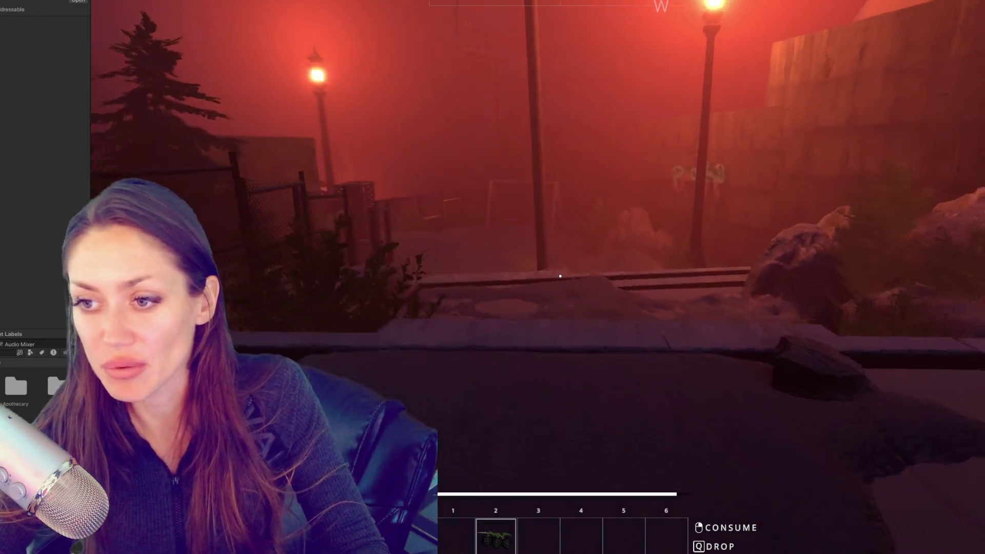
pyautogui.press('w')
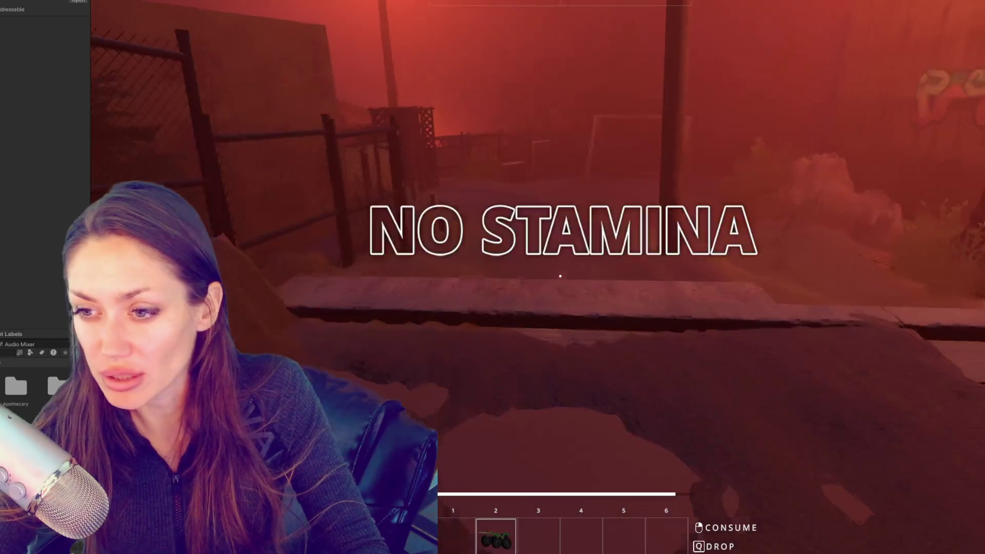
pyautogui.press('w')
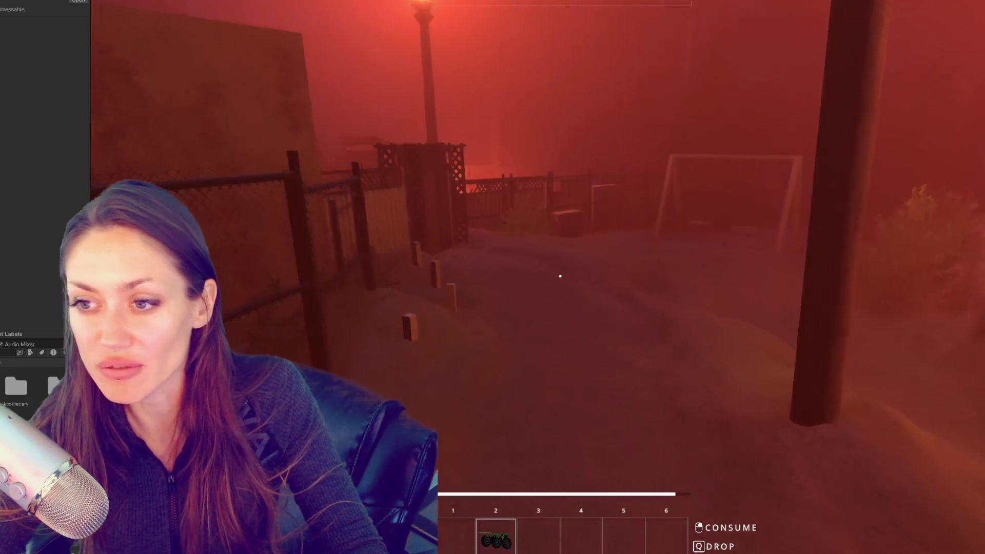
pyautogui.press('w')
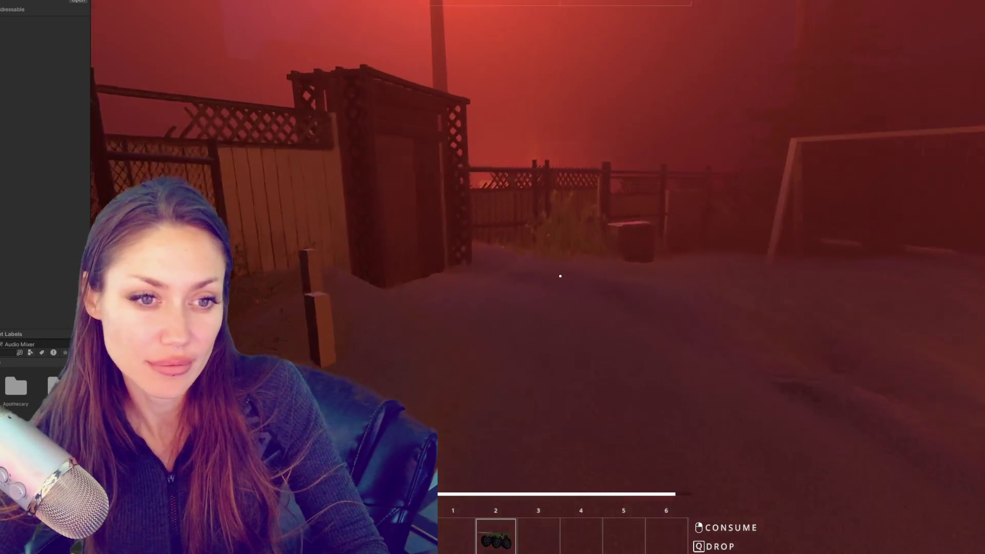
pyautogui.press('w')
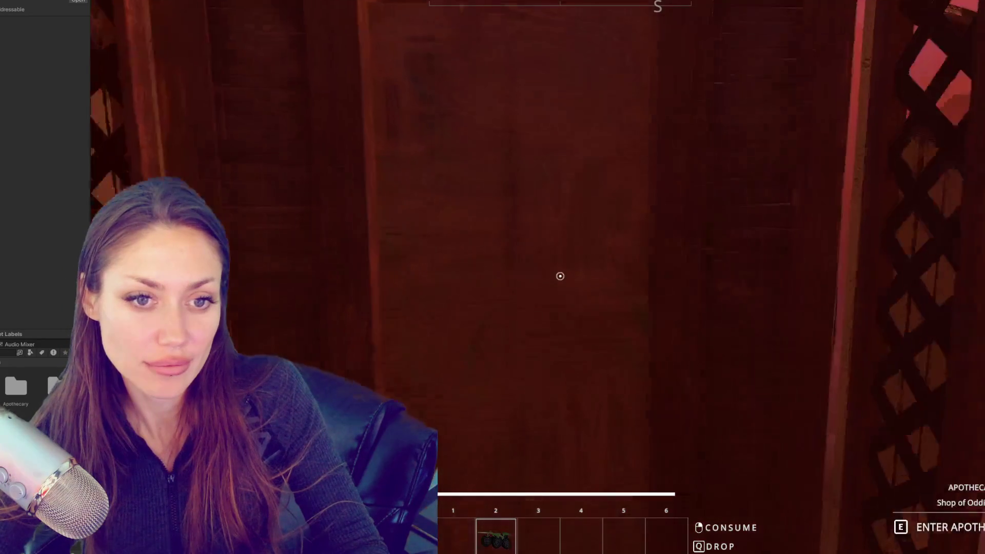
pyautogui.press('e')
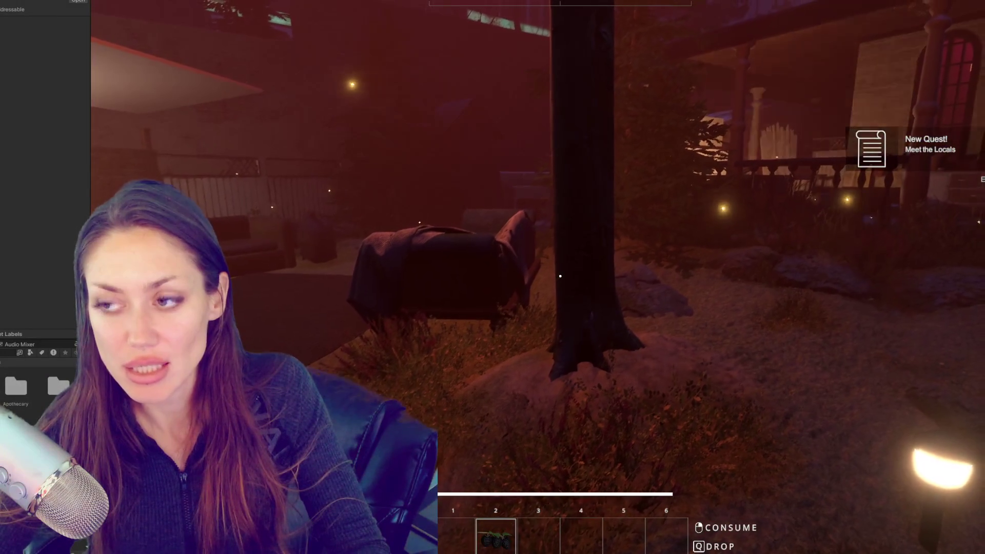
# - Move around the yard, then overwrite the September 04, 2025 save and stop Play mode
pyautogui.press('Escape')
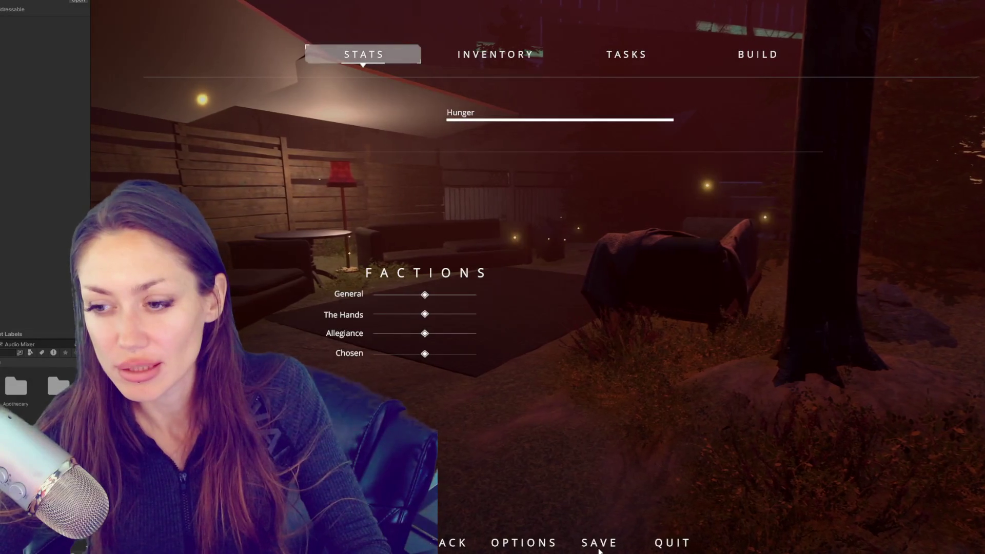
pyautogui.click(445, 545)
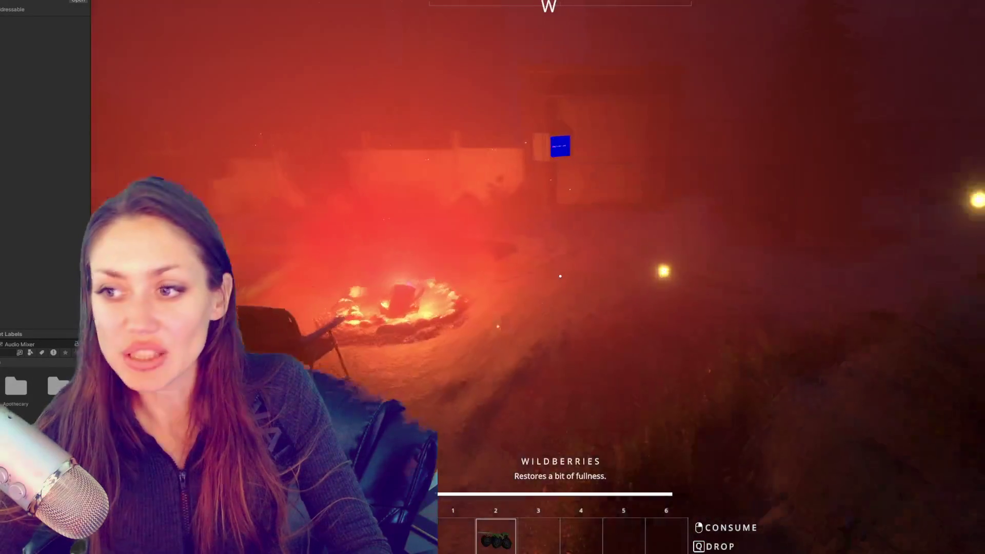
pyautogui.press('w')
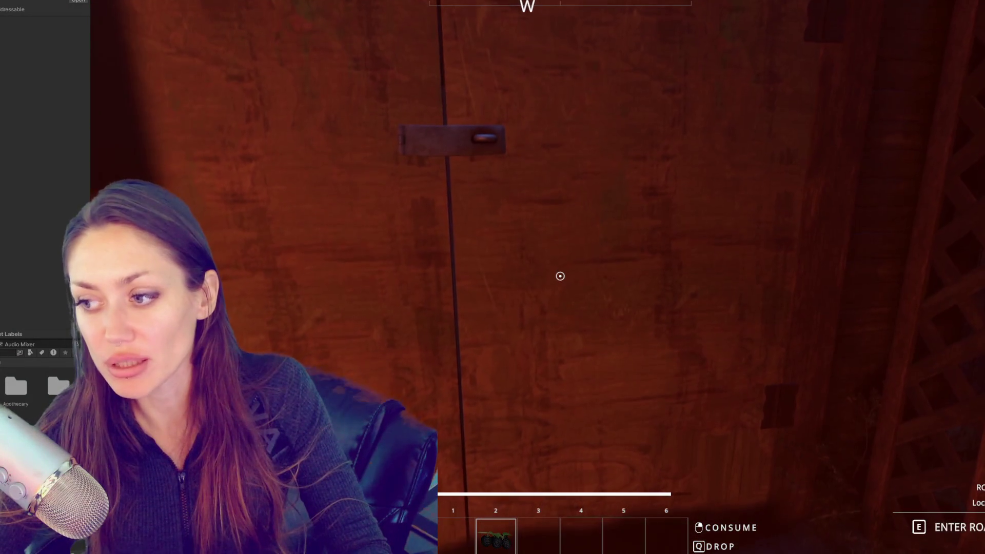
pyautogui.press('s')
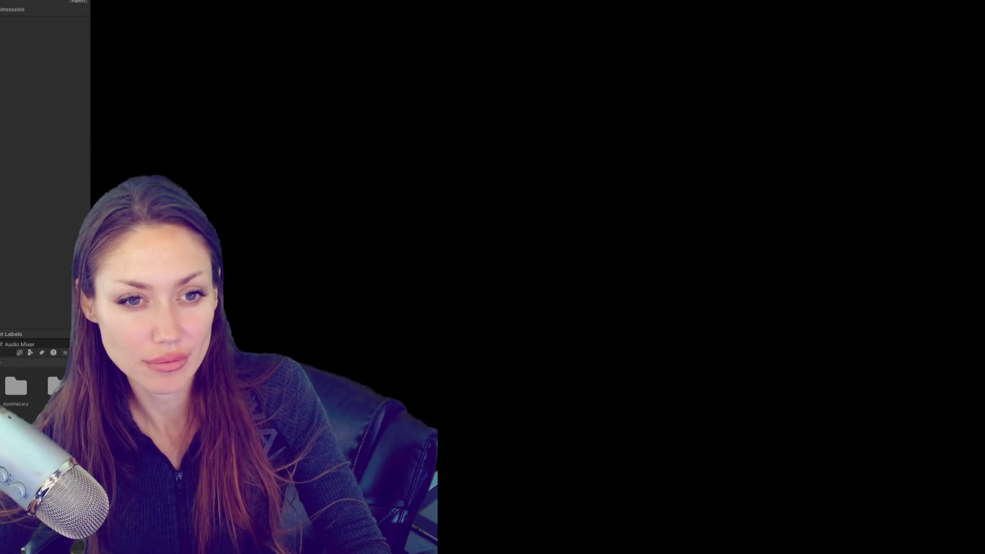
pyautogui.press('w')
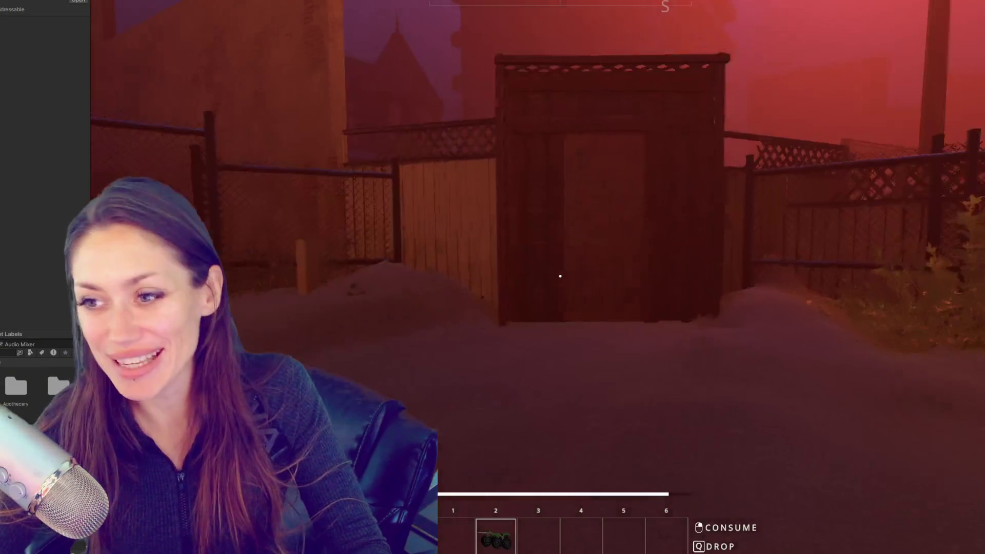
pyautogui.press('Escape')
pyautogui.click(598, 541)
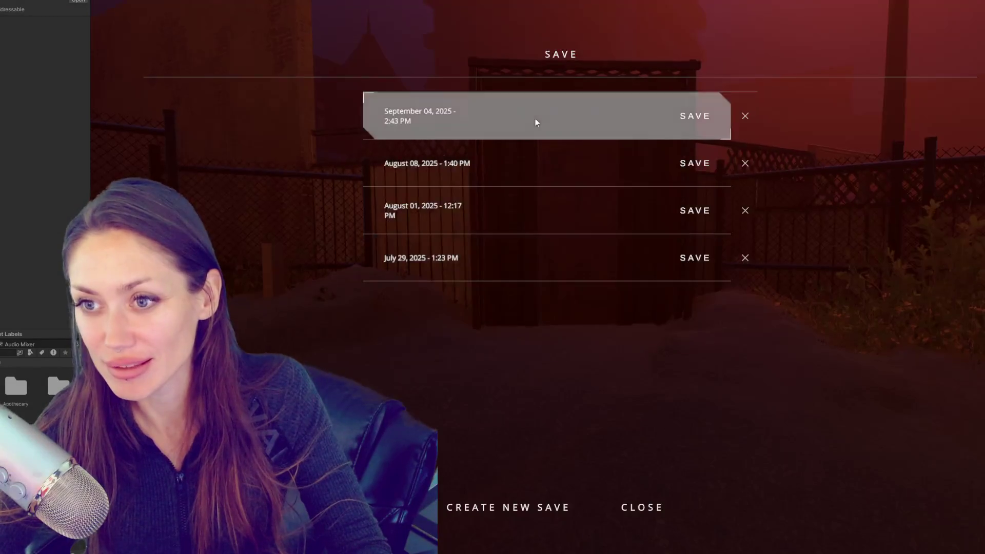
pyautogui.click(535, 122)
pyautogui.click(574, 286)
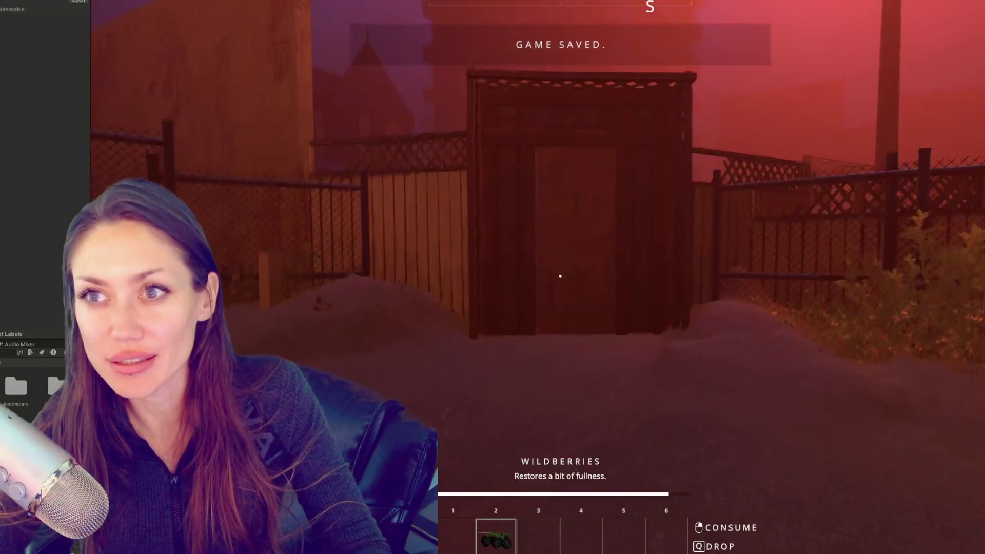
pyautogui.press('Escape')
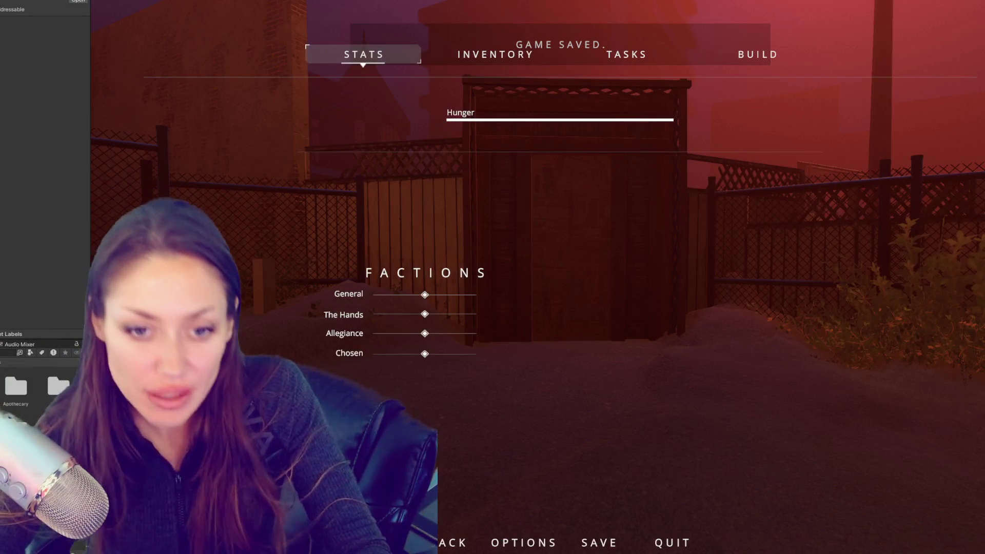
pyautogui.hotkey('ctrl', 'p')
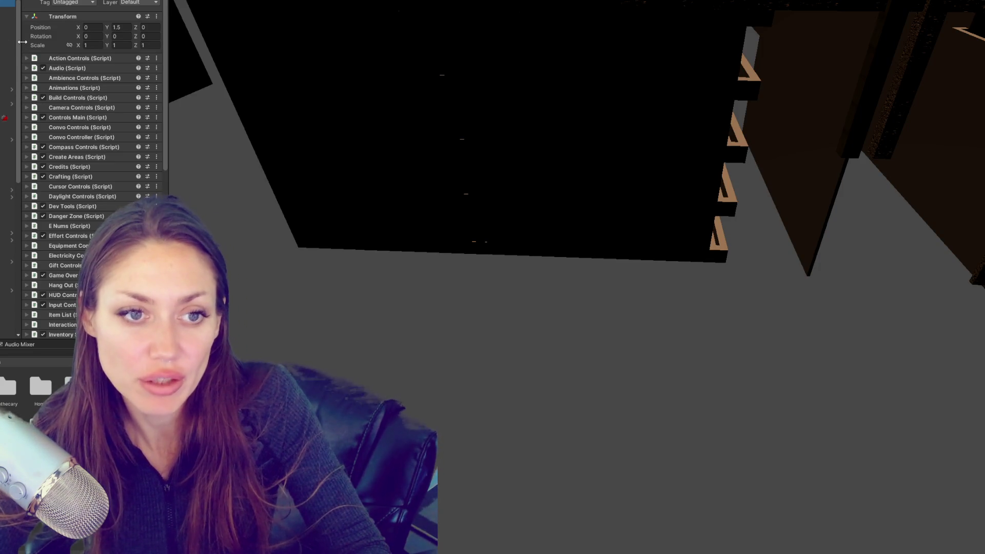
# - Scroll through the Inspector's control scripts, then switch to Routine.cs in the code editor
pyautogui.scroll(-10, 121, 125)
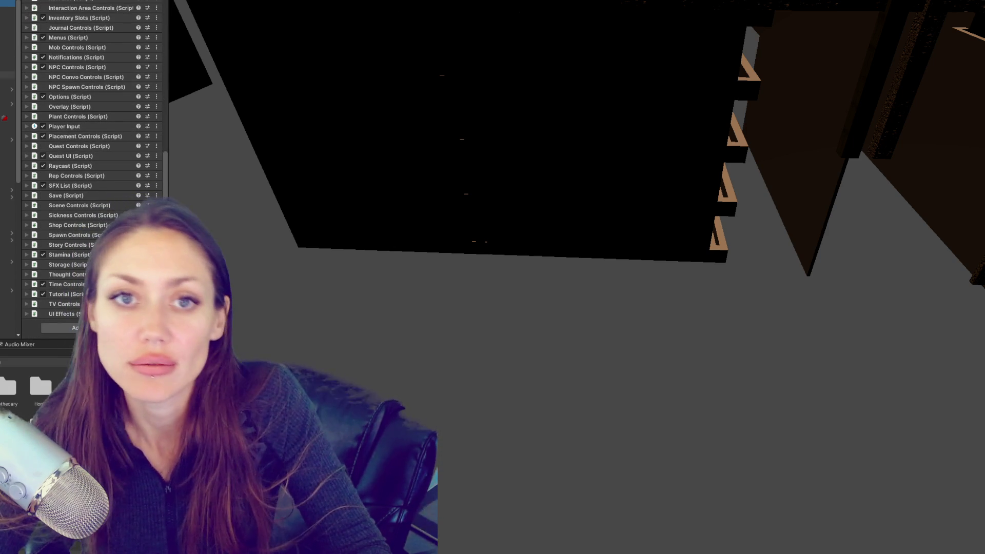
pyautogui.scroll(5, 110, 49)
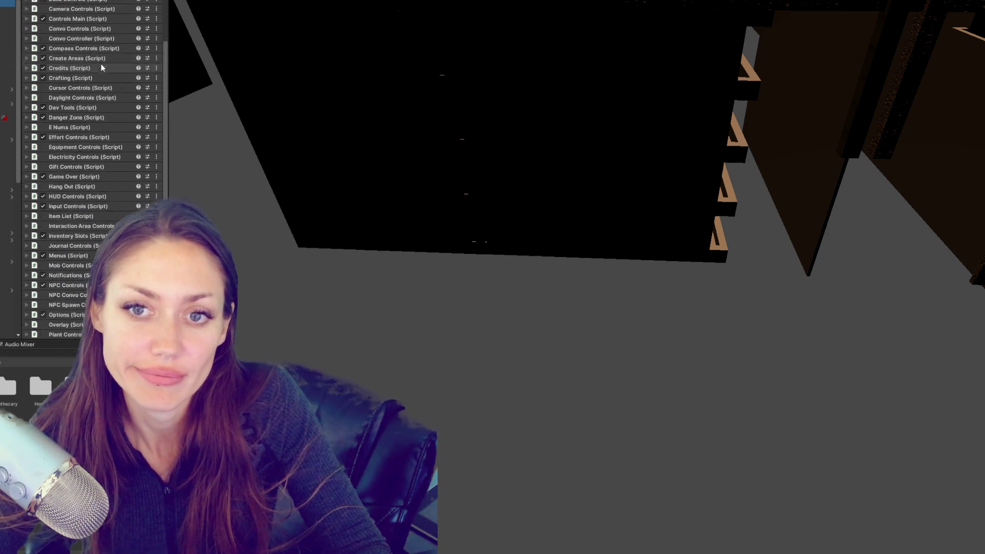
pyautogui.scroll(-4, 112, 124)
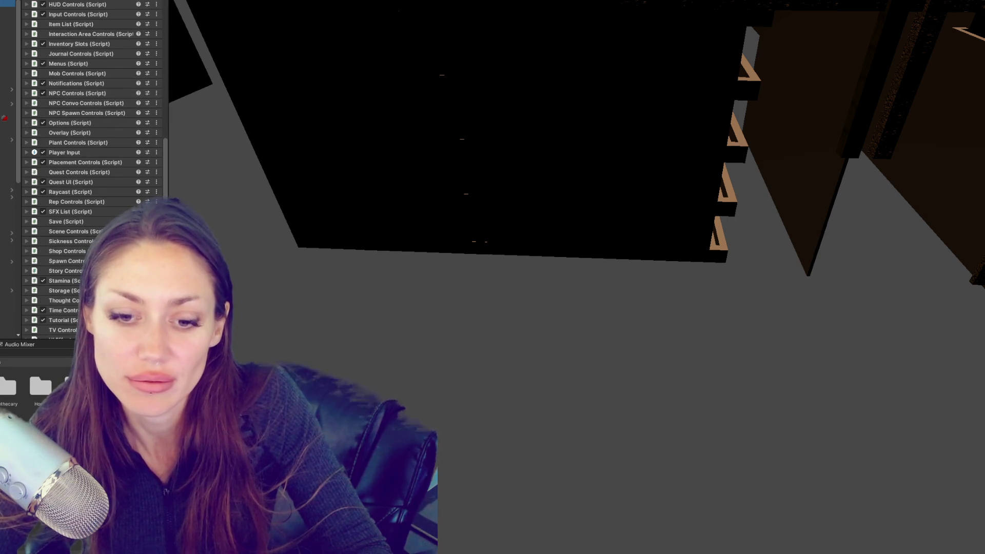
pyautogui.hotkey('alt', 'Tab')
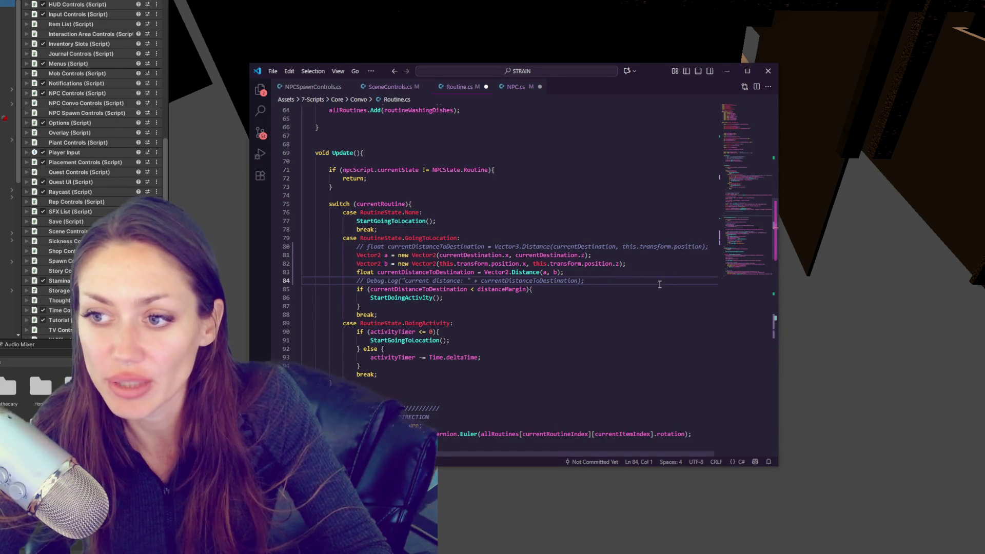
pyautogui.click(508, 340)
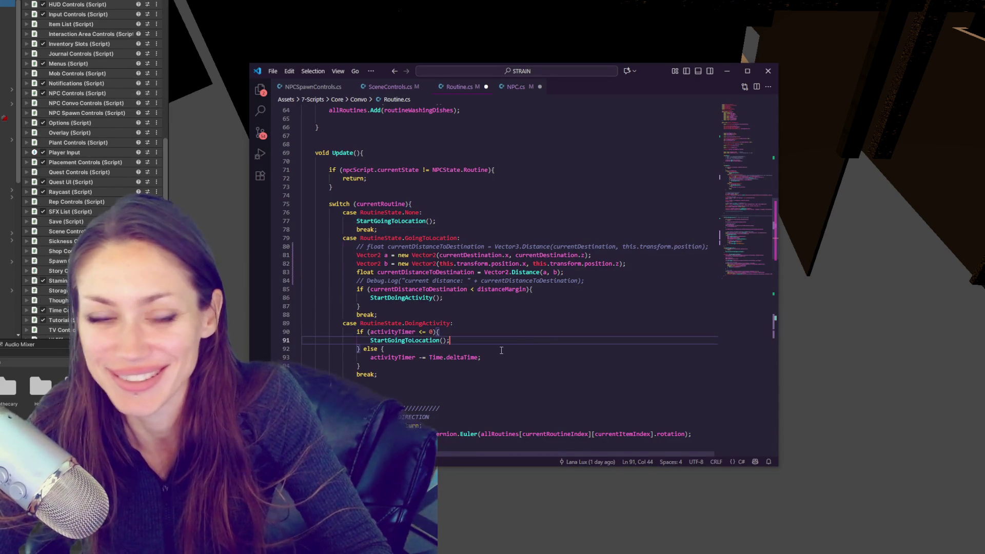
pyautogui.click(511, 358)
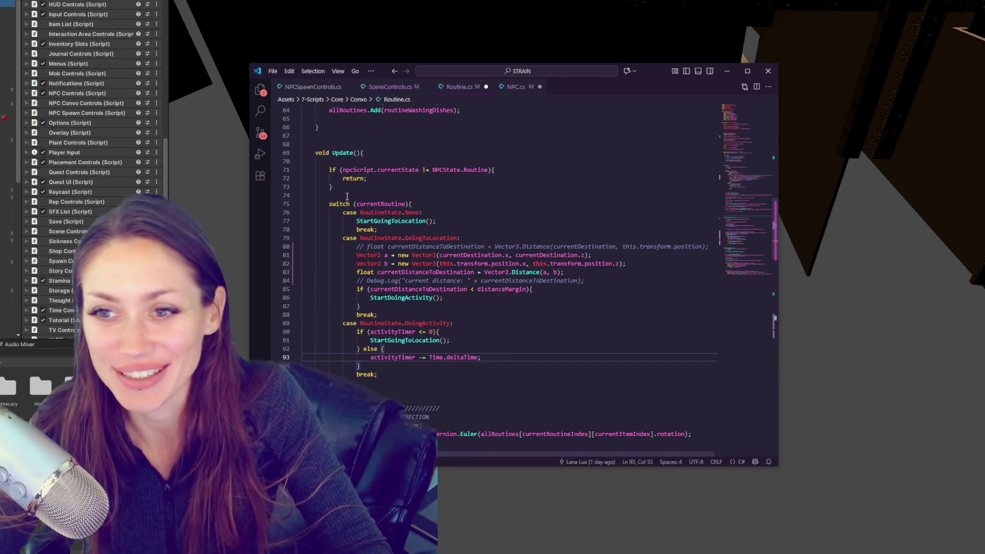
pyautogui.hotkey('alt', 'Tab')
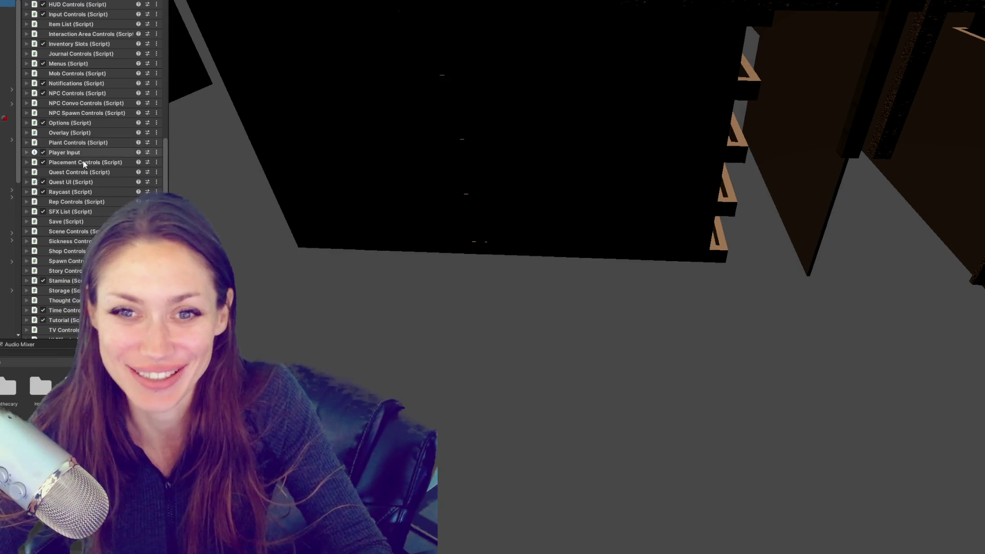
pyautogui.hotkey('alt', 'Tab')
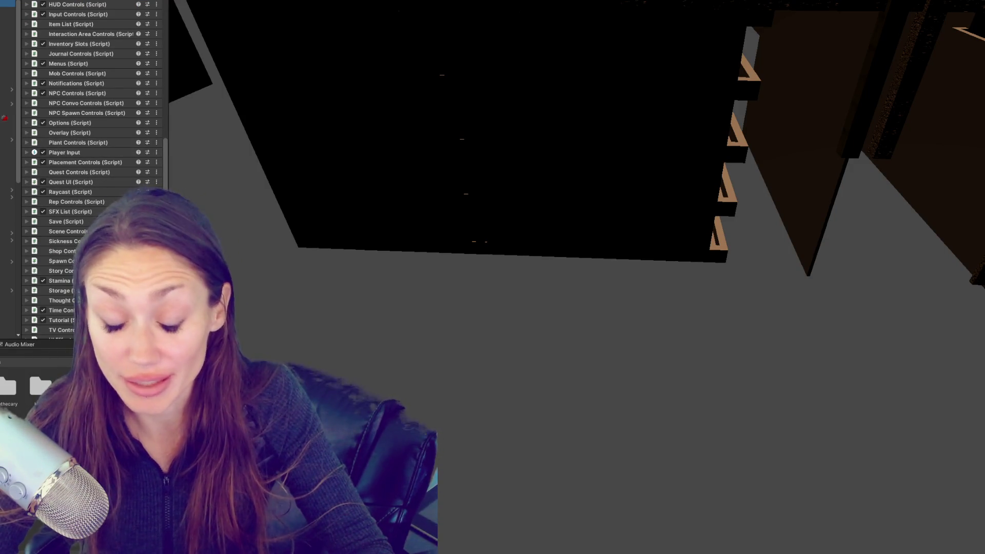
pyautogui.hotkey('alt', 'Tab')
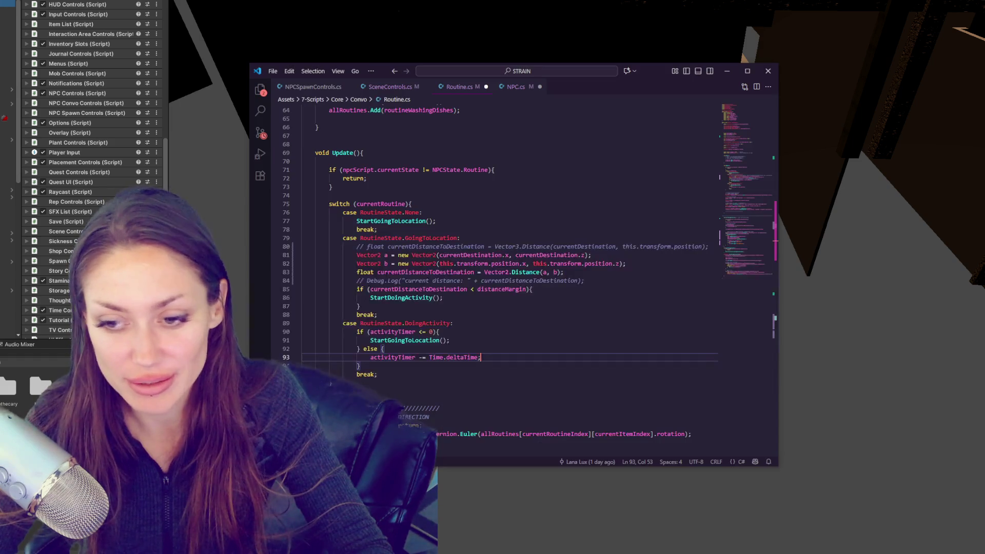
pyautogui.scroll(-2, 523, 355)
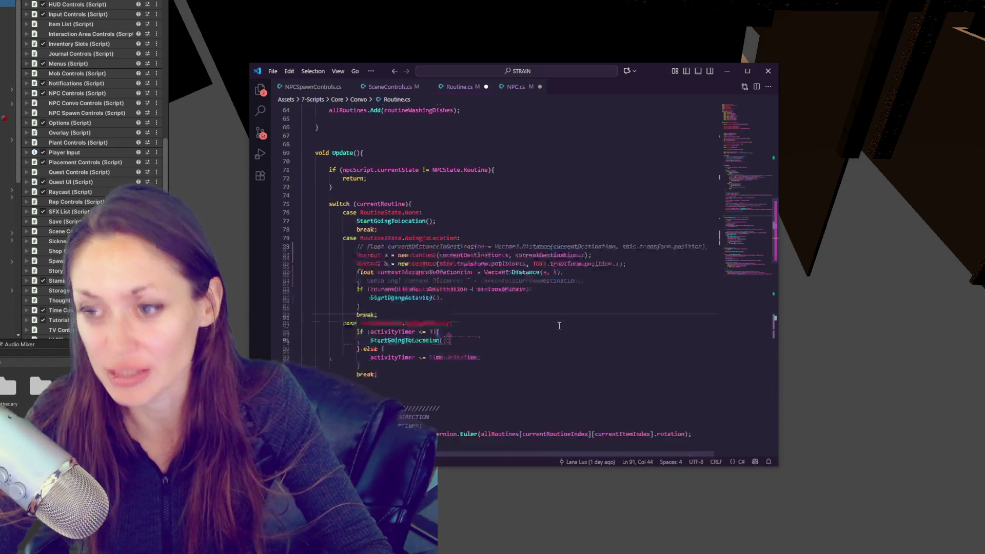
pyautogui.click(374, 292)
pyautogui.click(566, 259)
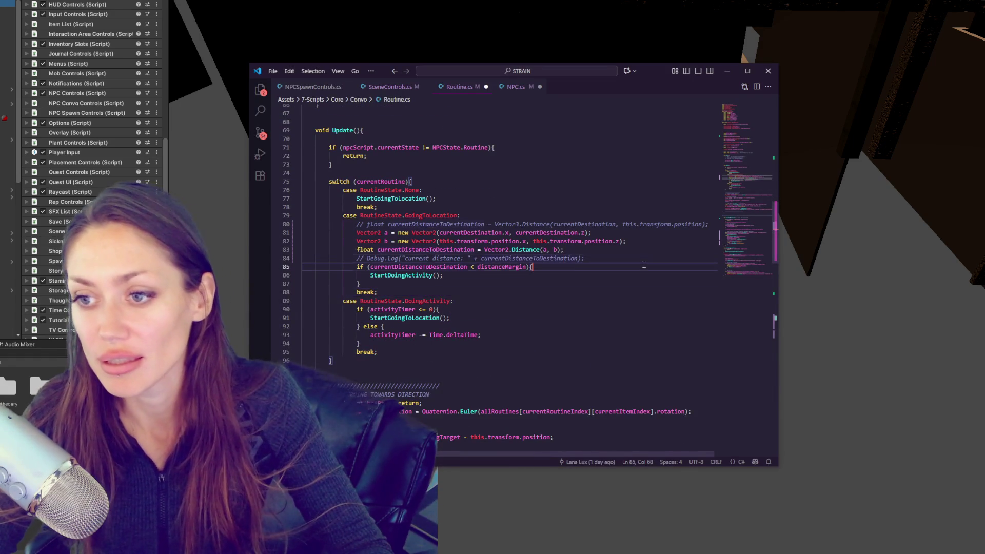
pyautogui.scroll(-2, 568, 252)
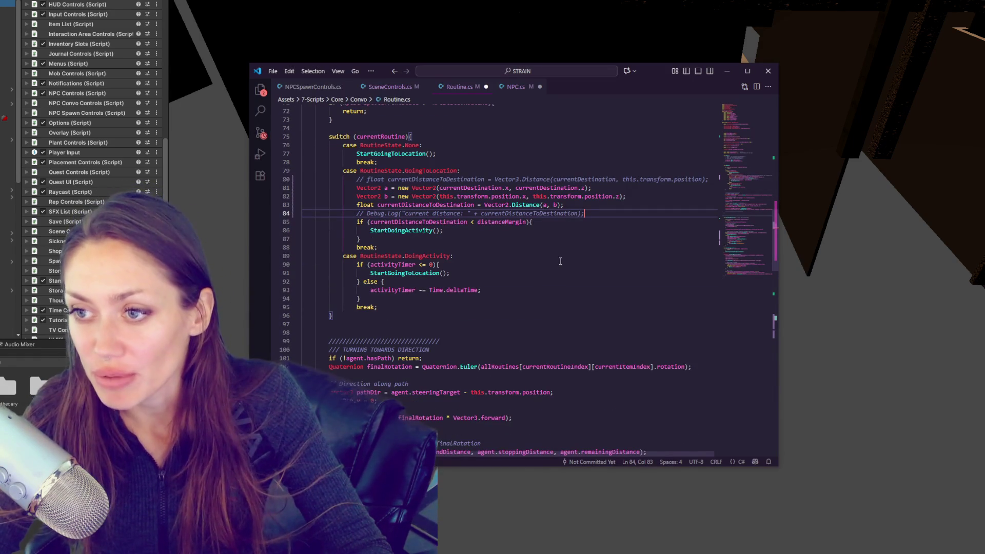
pyautogui.scroll(-1, 538, 282)
pyautogui.scroll(-1, 514, 318)
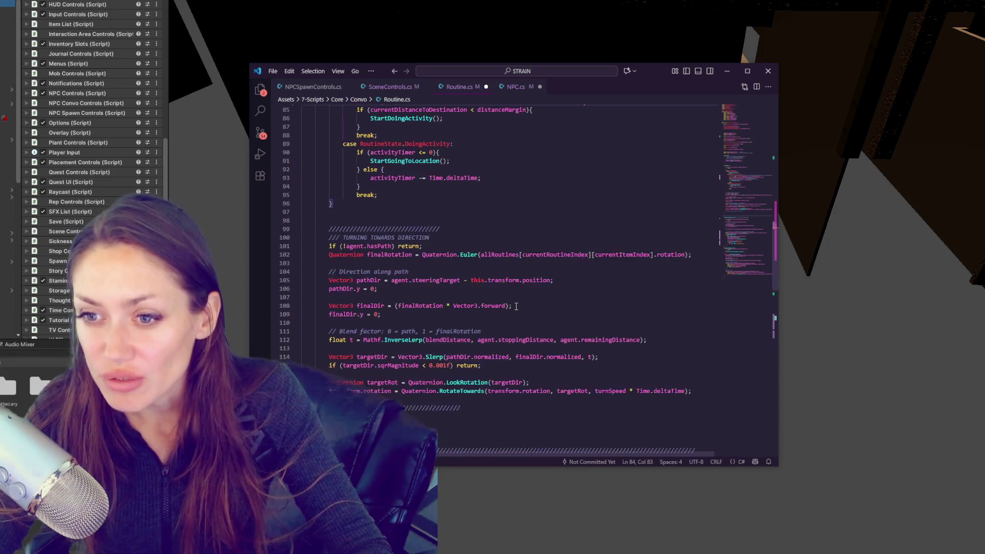
pyautogui.scroll(1, 516, 308)
pyautogui.scroll(3, 517, 305)
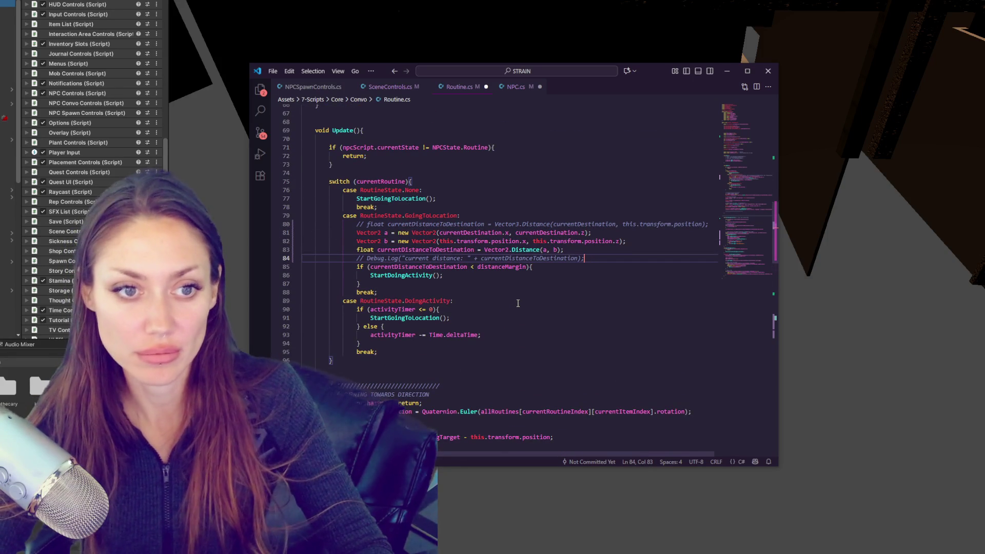
pyautogui.click(498, 276)
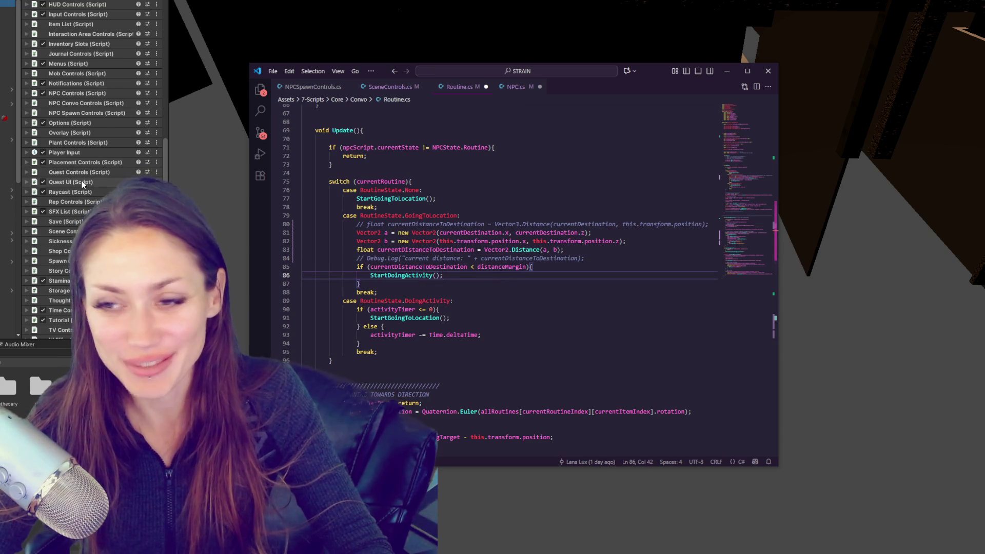
pyautogui.scroll(5, 84, 182)
pyautogui.scroll(6, 94, 180)
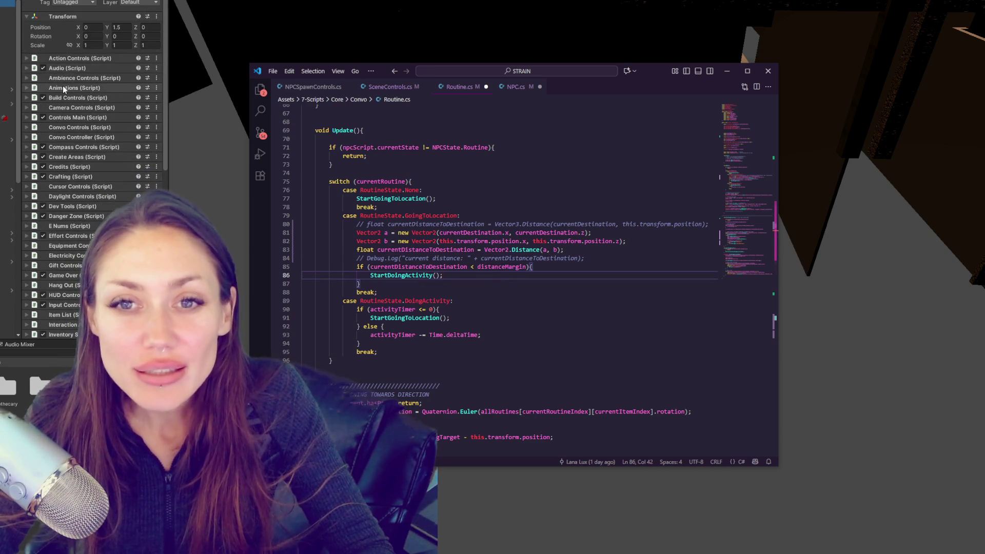
pyautogui.scroll(-10, 63, 82)
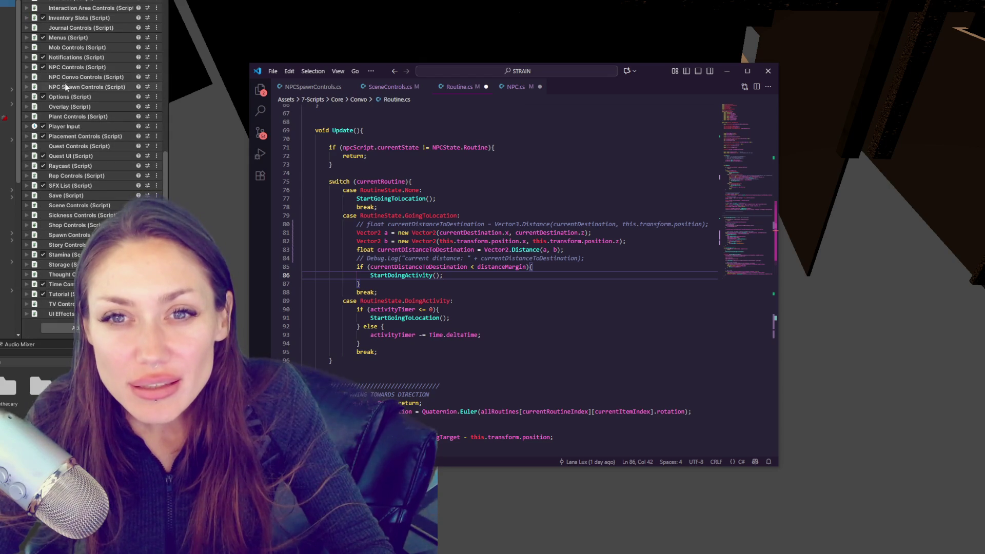
# - Expand NPC Controls > All Chars, add a second element and name it Guitar
pyautogui.click(72, 69)
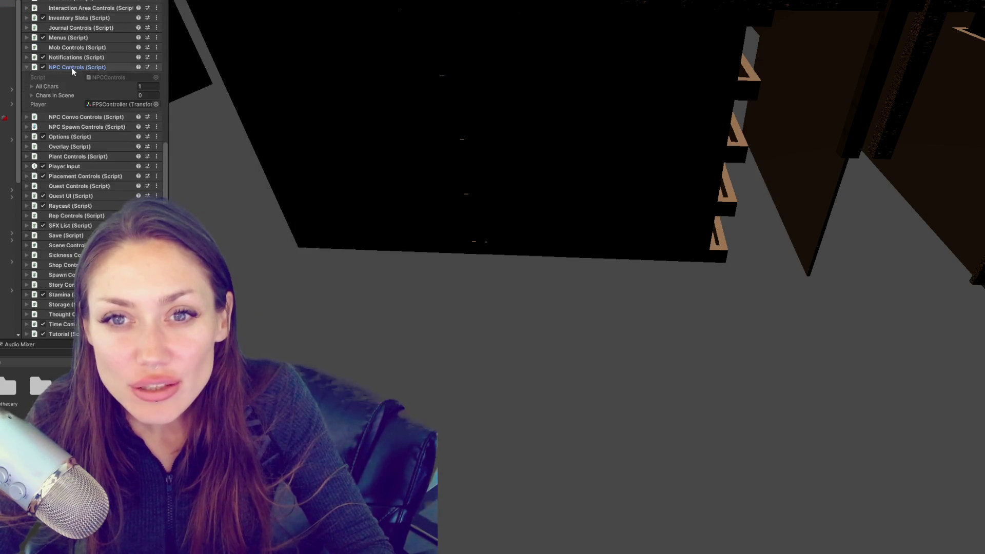
pyautogui.click(49, 88)
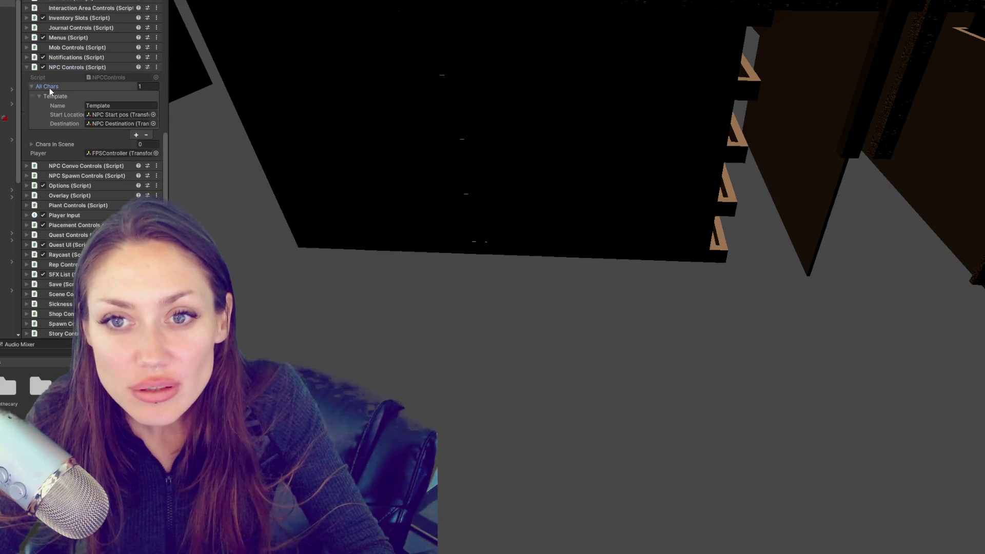
pyautogui.click(137, 135)
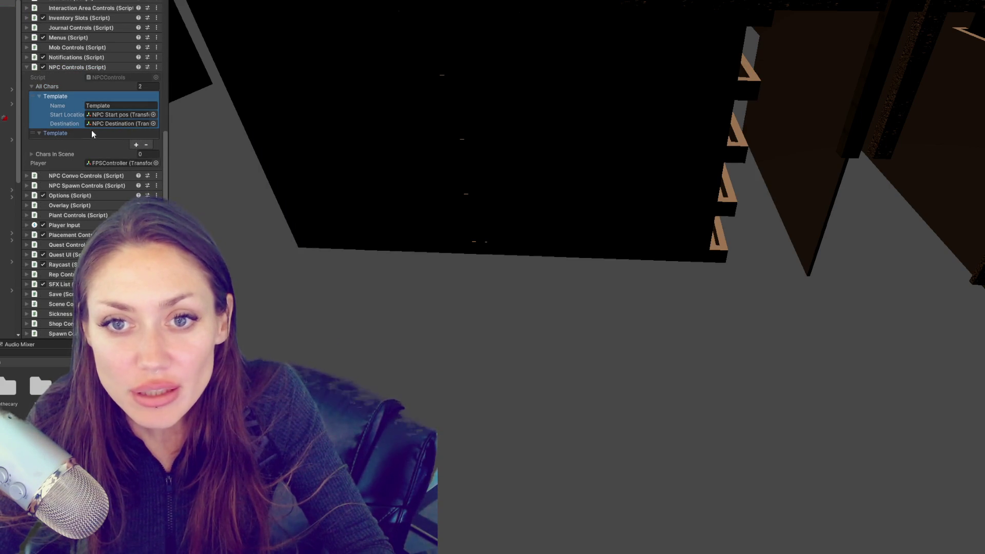
pyautogui.click(92, 133)
pyautogui.click(113, 142)
pyautogui.write('G')
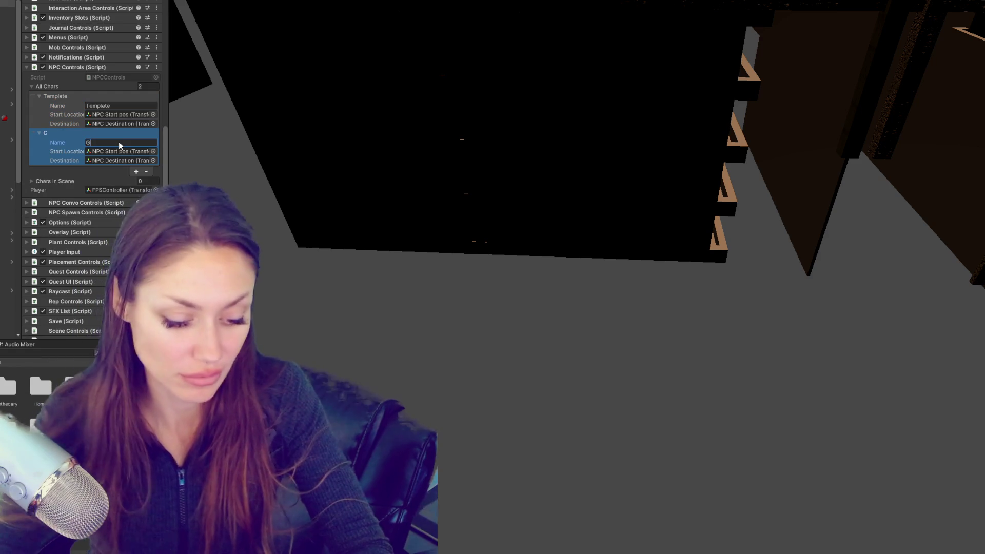
pyautogui.write('uitar')
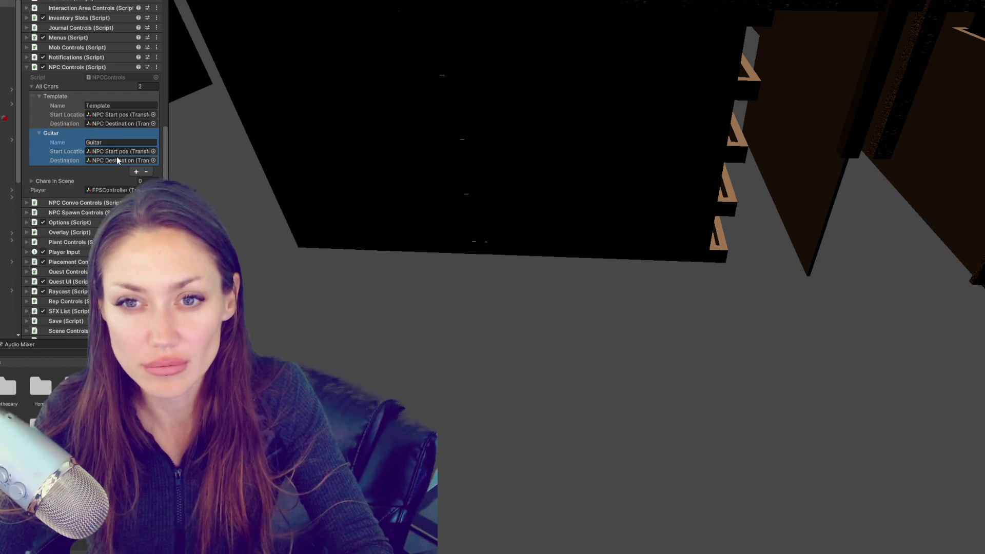
pyautogui.click(118, 153)
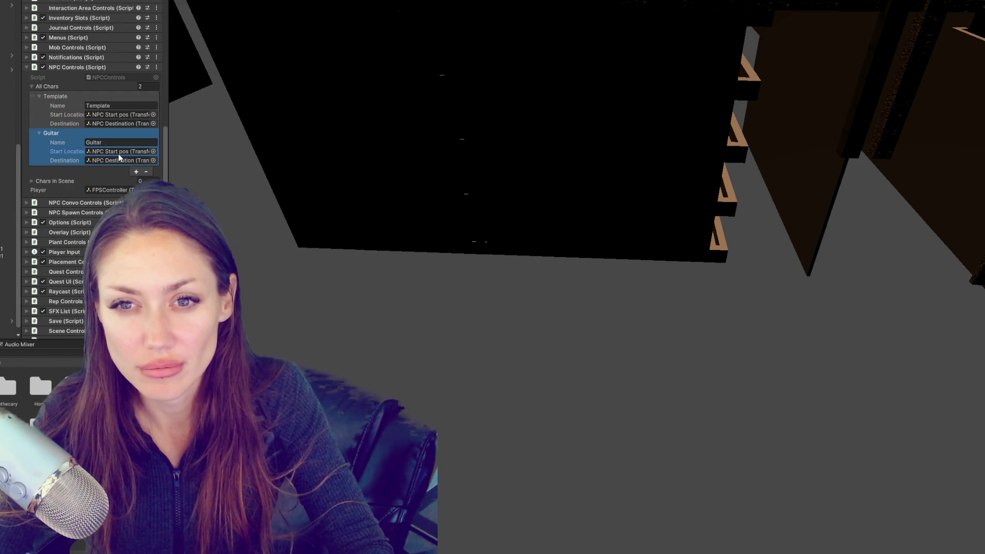